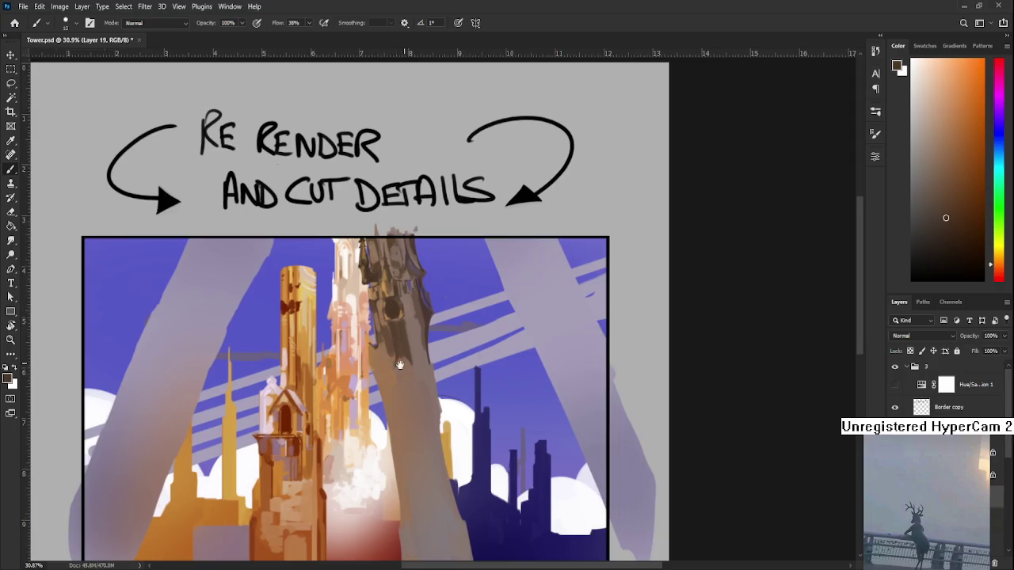
Enlarge the brush and sample a tan-brown colour from the tower for repainting its base
{"action": "key", "text": "bracketright"}
{"action": "key", "text": "bracketright"}
{"action": "left_click", "coordinate": [368, 339], "text": "alt"}
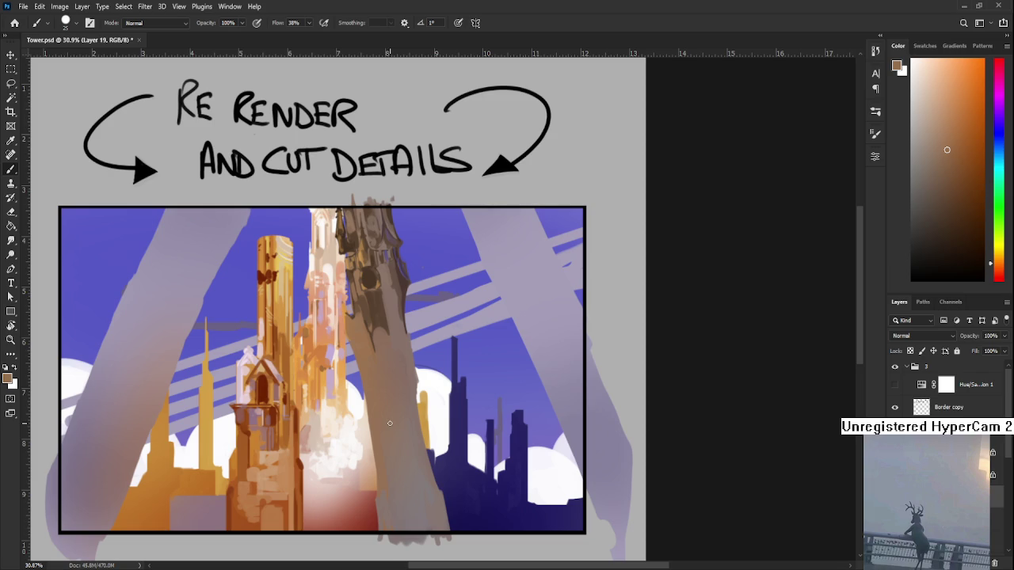
Shift the view up to the tower top and sample darker tones from the grey pillar's crown
{"action": "left_click", "coordinate": [363, 317], "text": "alt"}
{"action": "left_click_drag", "start_coordinate": [377, 342], "coordinate": [372, 312]}
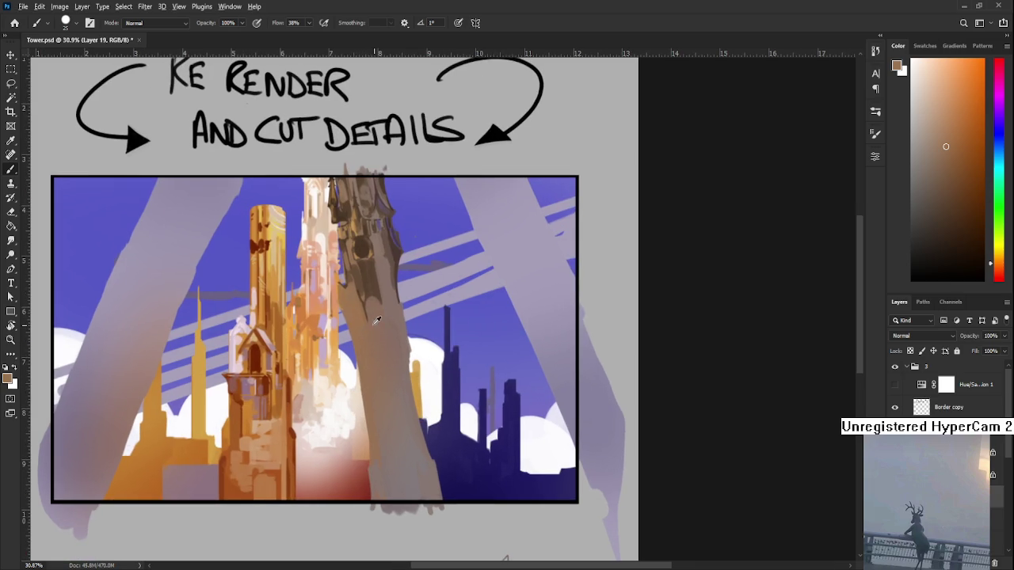
{"action": "left_click", "coordinate": [373, 320], "text": "alt"}
{"action": "scroll", "coordinate": [368, 321], "scroll_direction": "up", "scroll_amount": 2}
{"action": "scroll", "coordinate": [372, 332], "scroll_direction": "up", "scroll_amount": 1}
{"action": "left_click", "coordinate": [368, 292], "text": "alt"}
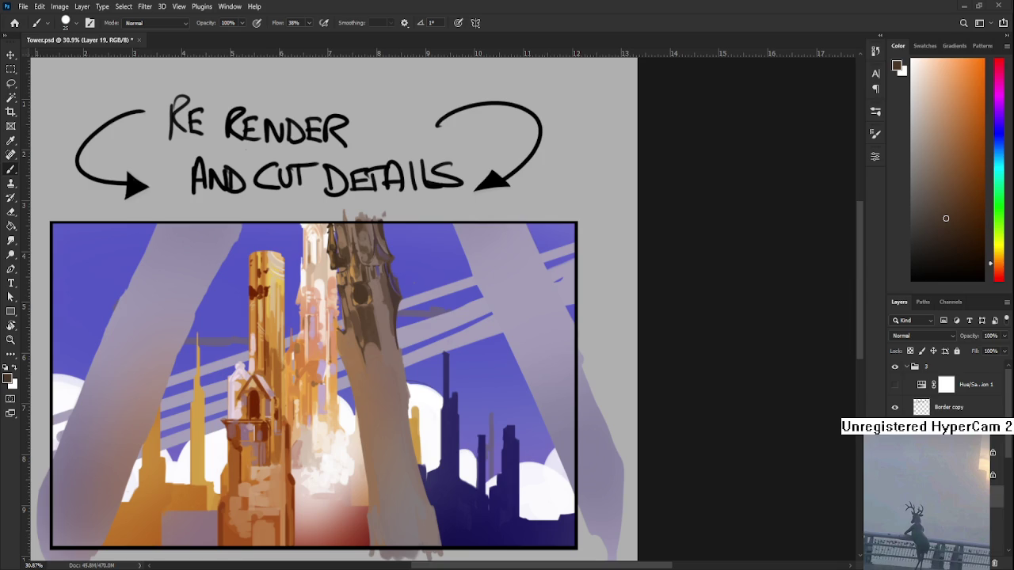
Zoom in and sample several browns from the foreground tower, settling on a mid brown
{"action": "scroll", "coordinate": [372, 347], "scroll_direction": "up", "scroll_amount": 2}
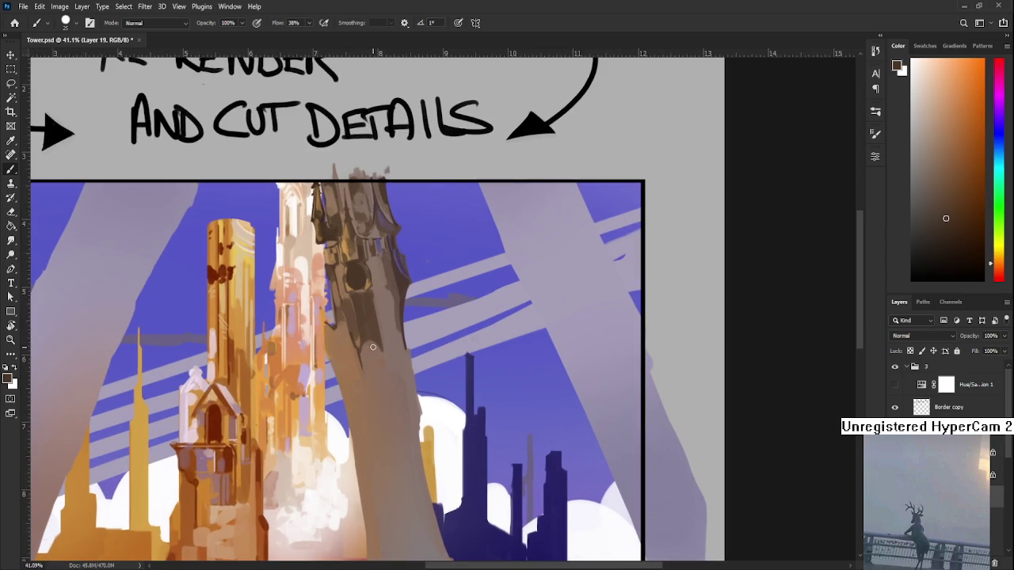
{"action": "scroll", "coordinate": [372, 317], "scroll_direction": "up", "scroll_amount": 1}
{"action": "scroll", "coordinate": [372, 317], "scroll_direction": "down", "scroll_amount": 1}
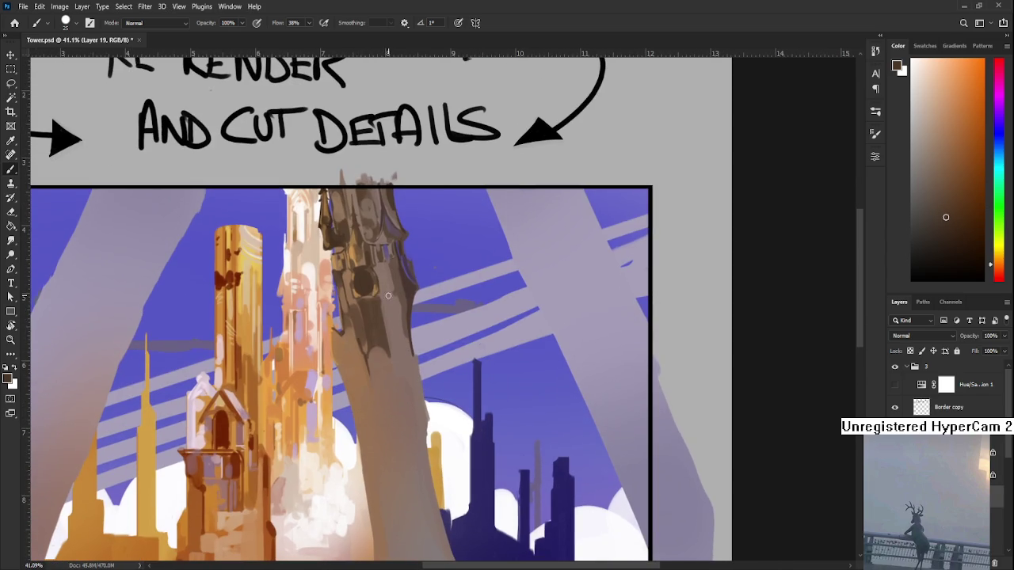
{"action": "left_click", "coordinate": [399, 335], "text": "alt"}
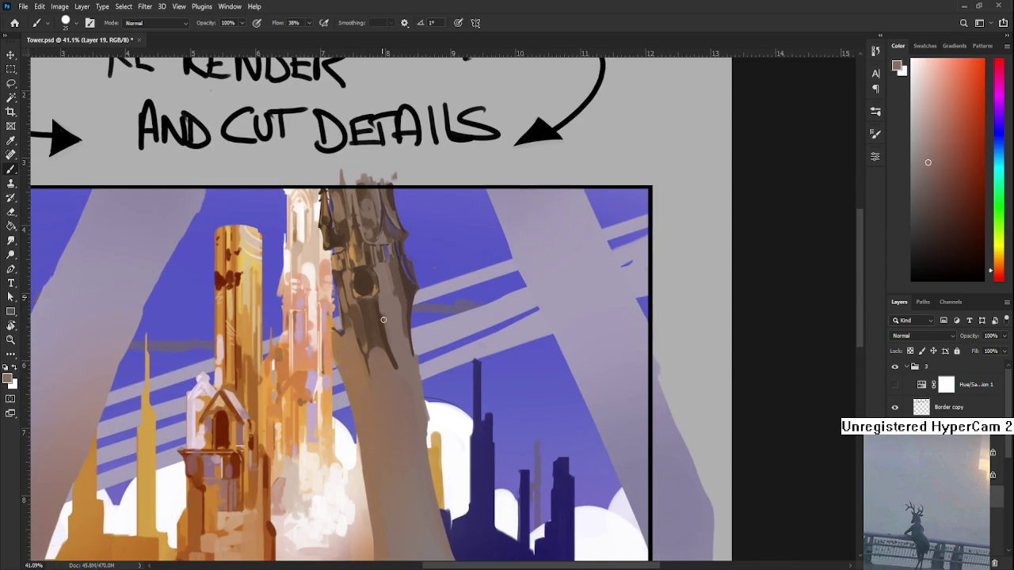
{"action": "left_click", "coordinate": [386, 339], "text": "alt"}
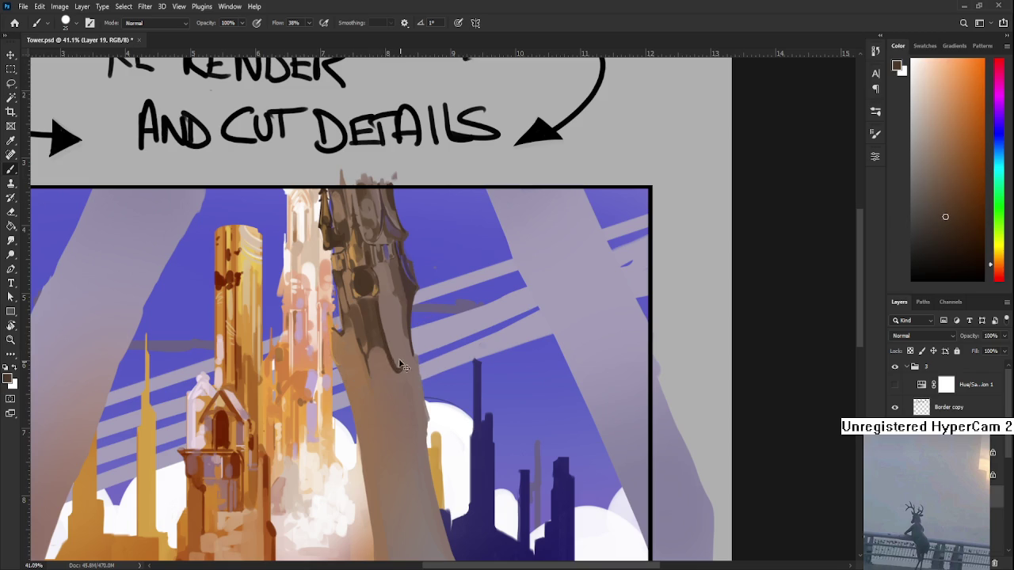
{"action": "left_click", "coordinate": [389, 341], "text": "alt"}
{"action": "left_click", "coordinate": [386, 339], "text": "alt"}
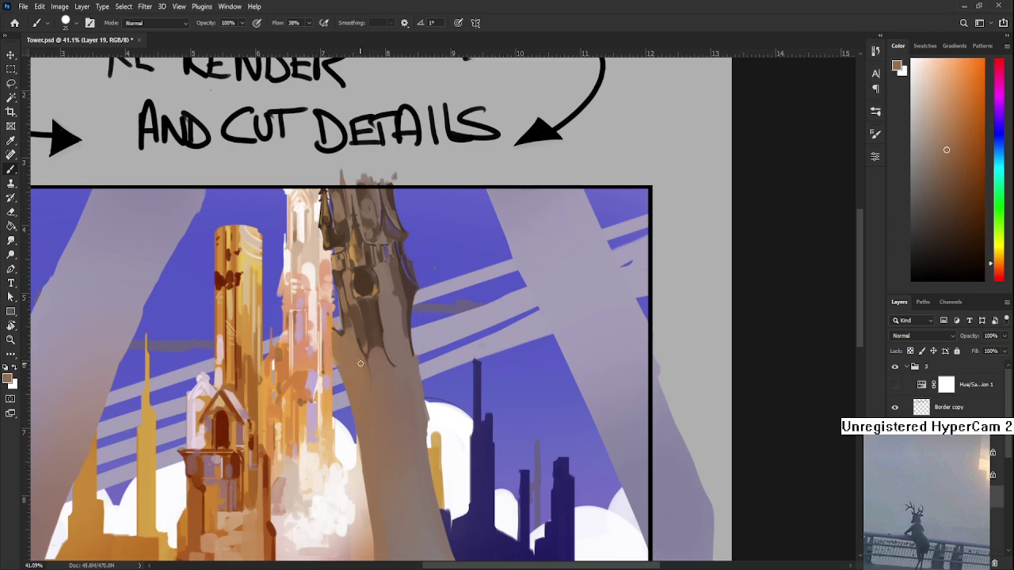
{"action": "left_click", "coordinate": [369, 317], "text": "alt"}
{"action": "left_click", "coordinate": [365, 360], "text": "alt"}
{"action": "left_click", "coordinate": [381, 362], "text": "alt"}
{"action": "left_click", "coordinate": [371, 349], "text": "alt"}
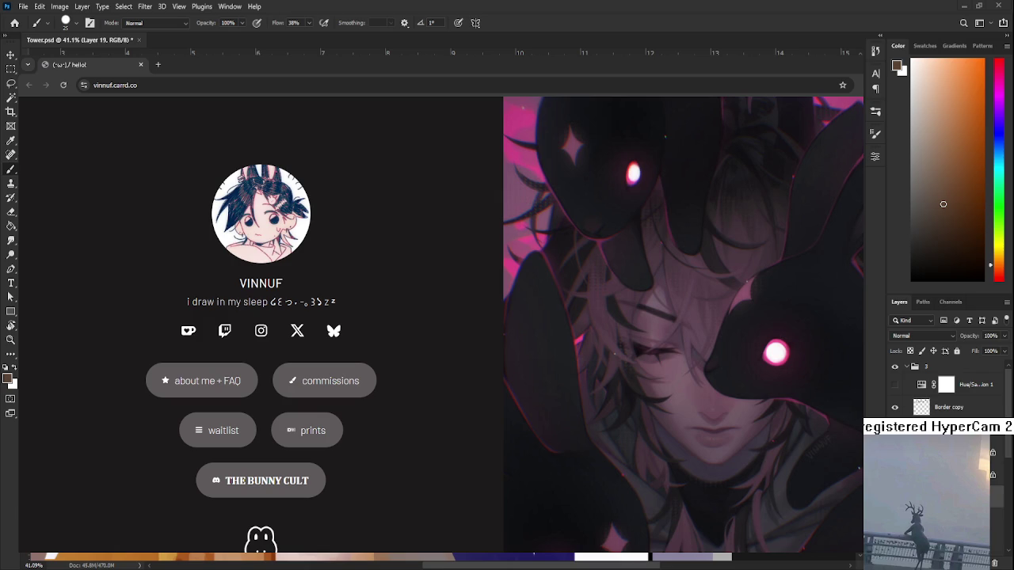
Sample a lighter brown as the painting colour and bring up the artist's Carrd page
{"action": "left_click", "coordinate": [935, 160]}
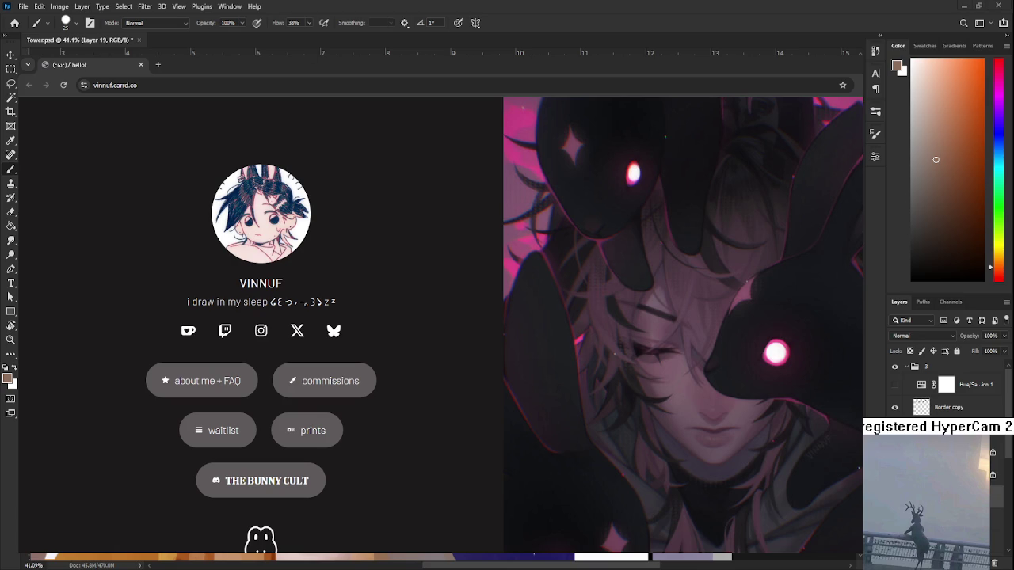
{"action": "scroll", "coordinate": [428, 316], "scroll_direction": "left", "scroll_amount": 2}
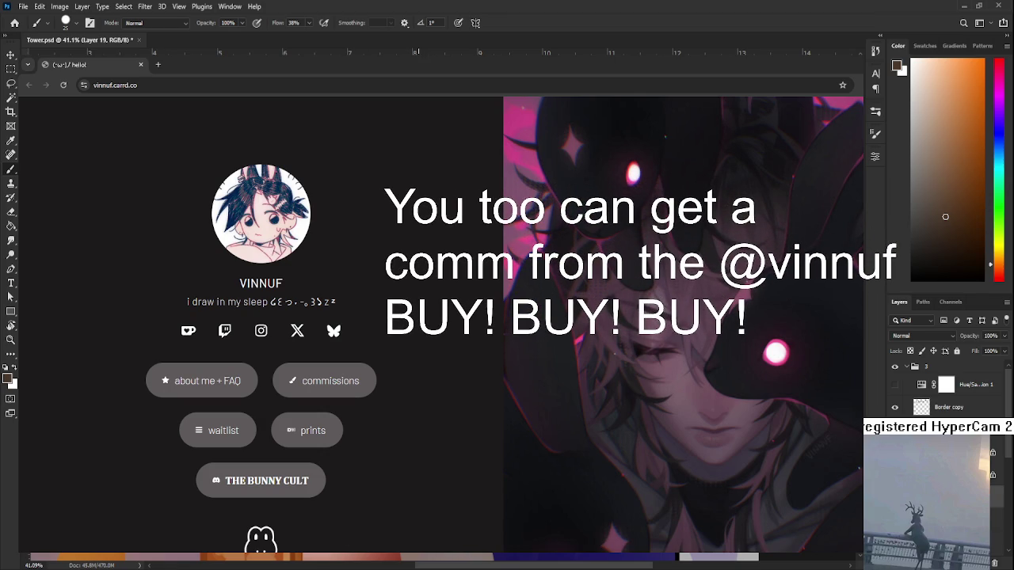
Resample several reddish and muted browns from the tower, then reload the Carrd page
{"action": "scroll", "coordinate": [399, 317], "scroll_direction": "right", "scroll_amount": 1}
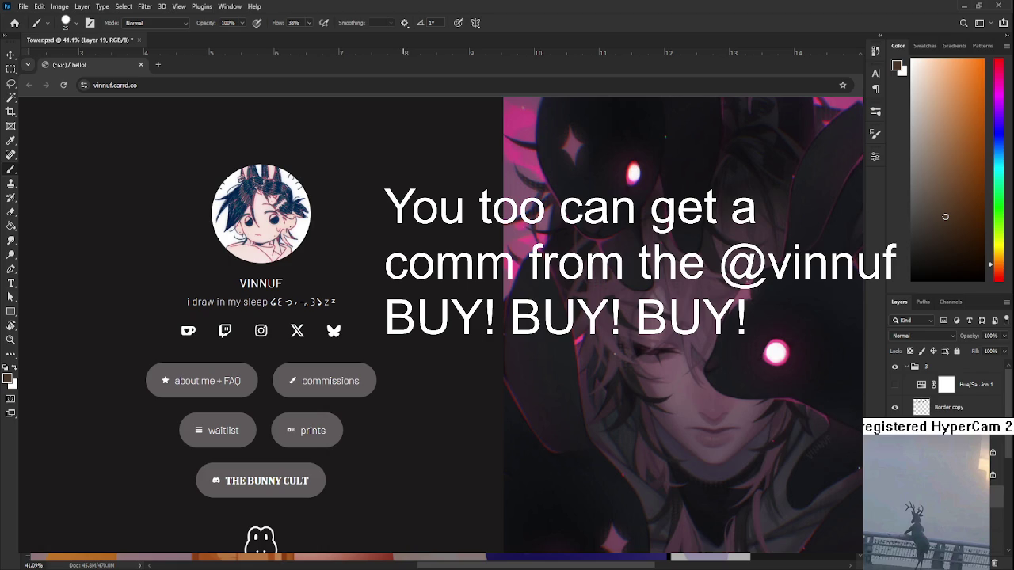
{"action": "left_click", "coordinate": [404, 316], "text": "alt"}
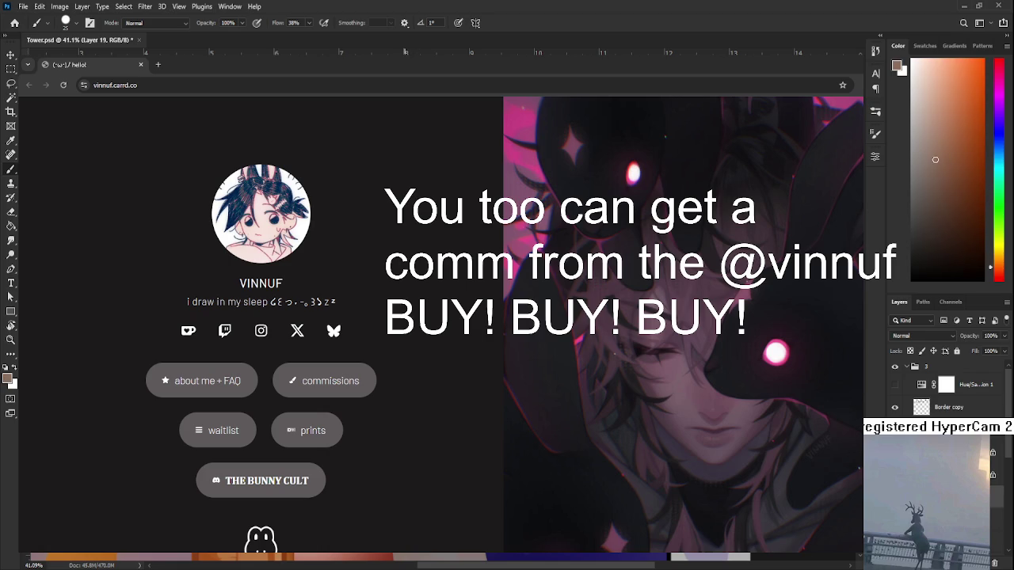
{"action": "left_click", "coordinate": [406, 317], "text": "alt"}
{"action": "left_click", "coordinate": [406, 317], "text": "alt"}
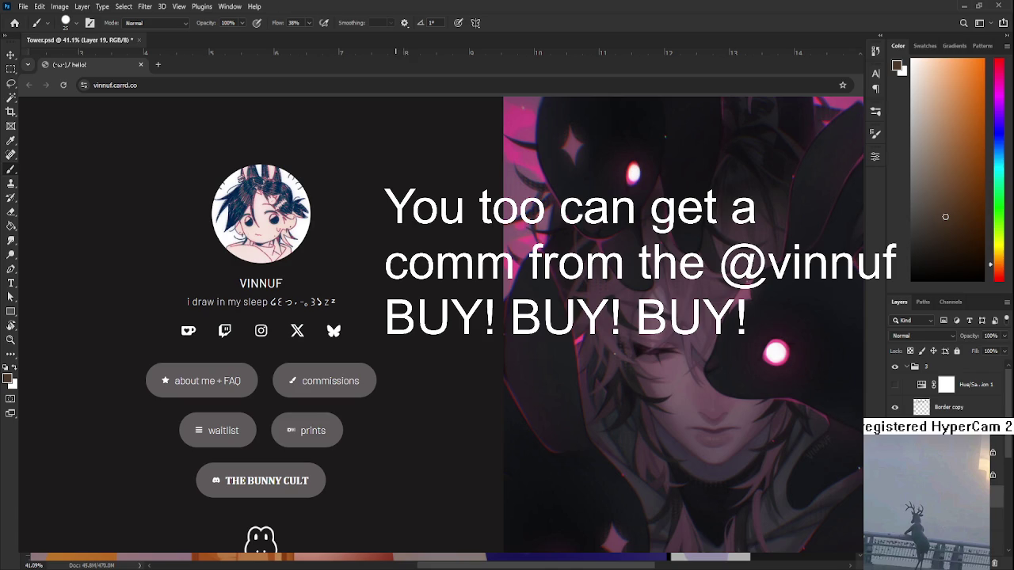
{"action": "left_click", "coordinate": [405, 317], "text": "alt"}
{"action": "left_click", "coordinate": [405, 317], "text": "alt"}
{"action": "left_click", "coordinate": [406, 317], "text": "alt"}
{"action": "left_click", "coordinate": [415, 317], "text": "alt"}
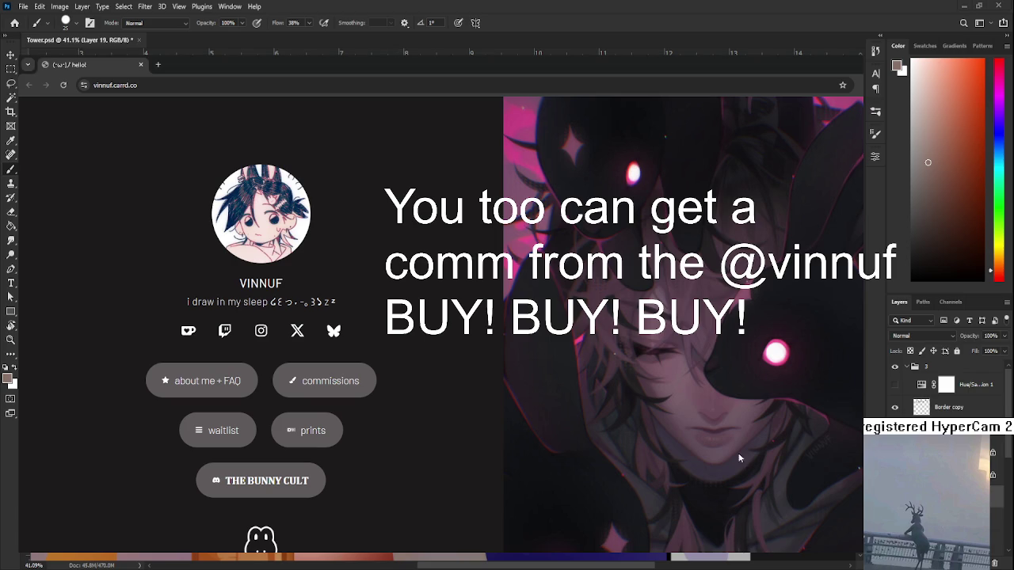
{"action": "left_click", "coordinate": [65, 86]}
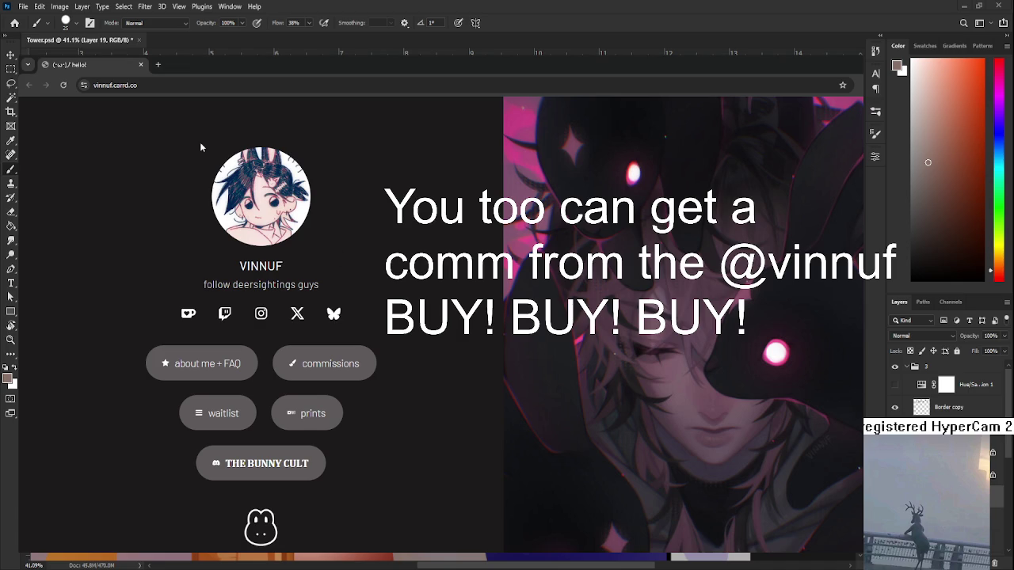
{"action": "left_click", "coordinate": [64, 84]}
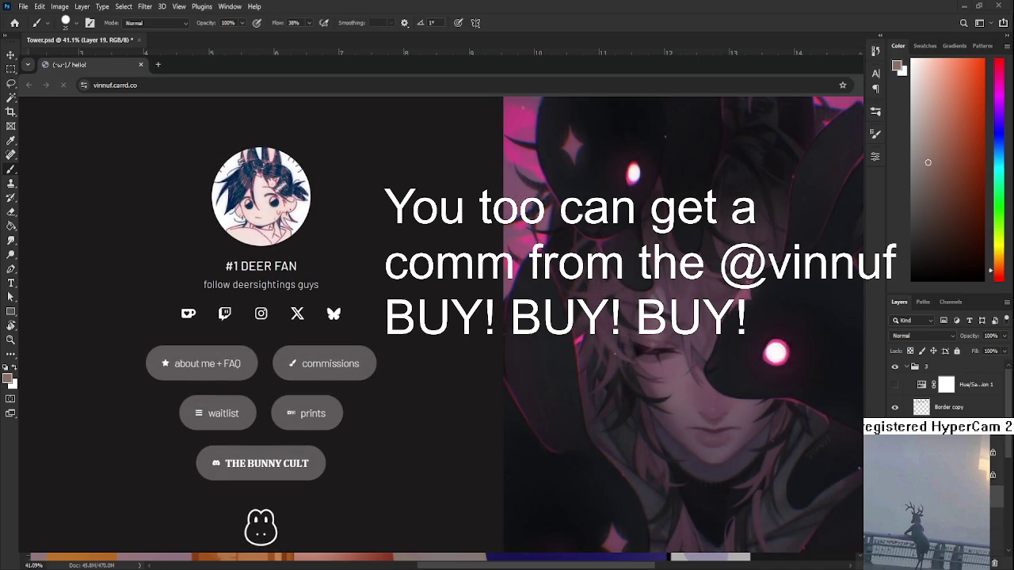
{"action": "scroll", "coordinate": [297, 497], "scroll_direction": "down", "scroll_amount": 2}
{"action": "scroll", "coordinate": [295, 497], "scroll_direction": "up", "scroll_amount": 2}
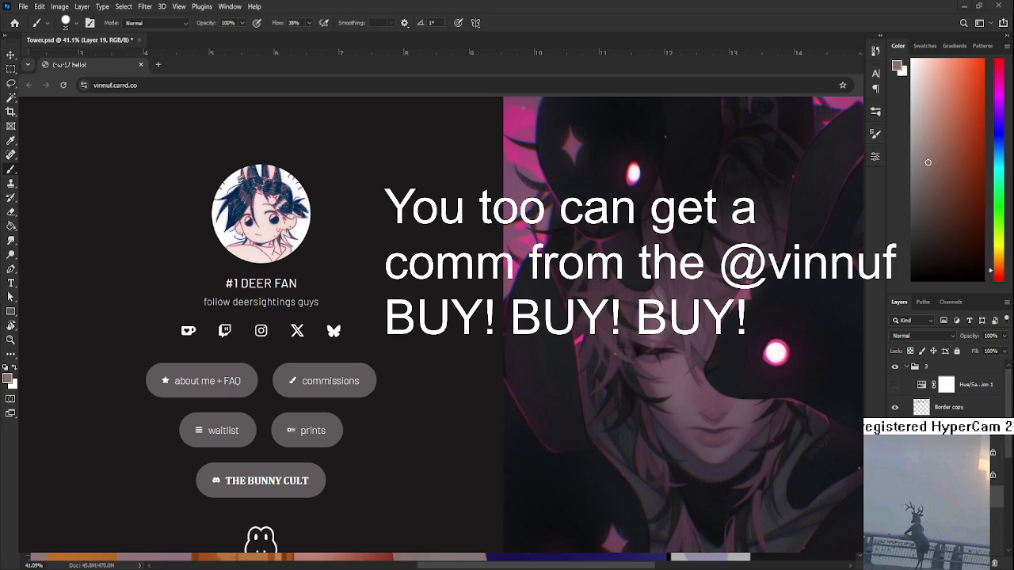
{"action": "scroll", "coordinate": [388, 560], "scroll_direction": "up", "scroll_amount": 2}
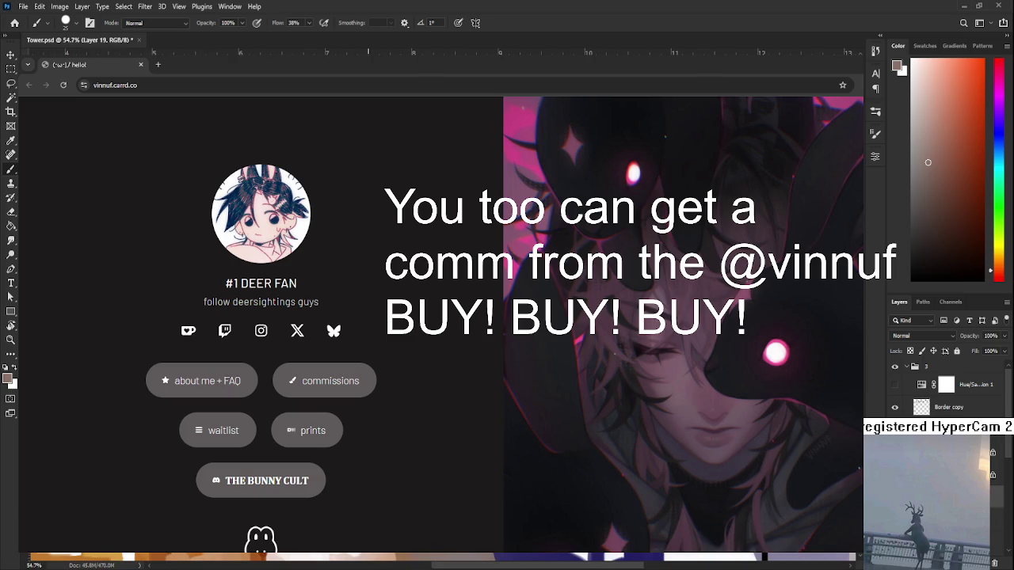
{"action": "left_click", "coordinate": [947, 143]}
{"action": "left_click", "coordinate": [943, 203]}
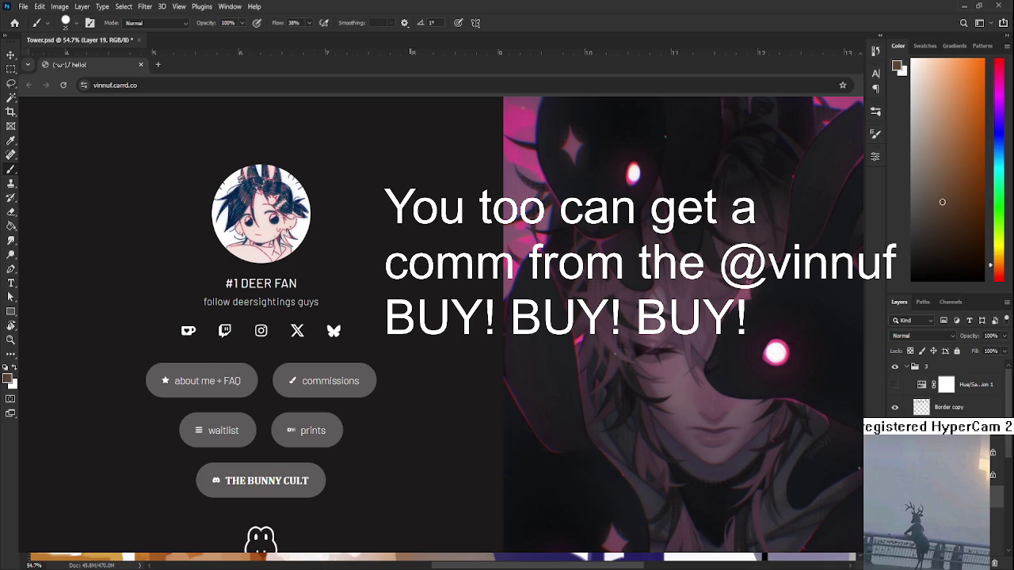
{"action": "left_click", "coordinate": [935, 160]}
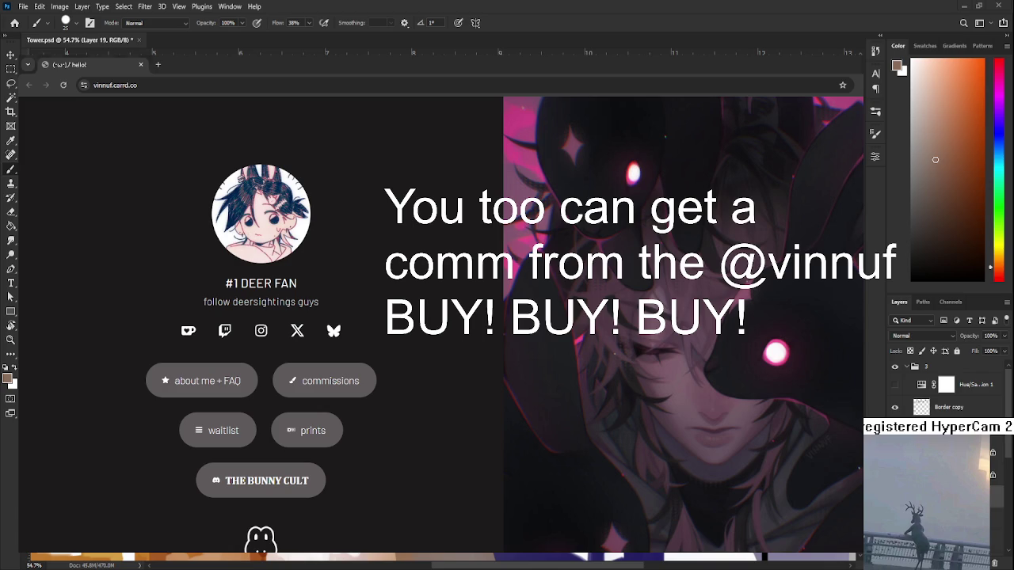
{"action": "scroll", "coordinate": [251, 312], "scroll_direction": "down", "scroll_amount": 2}
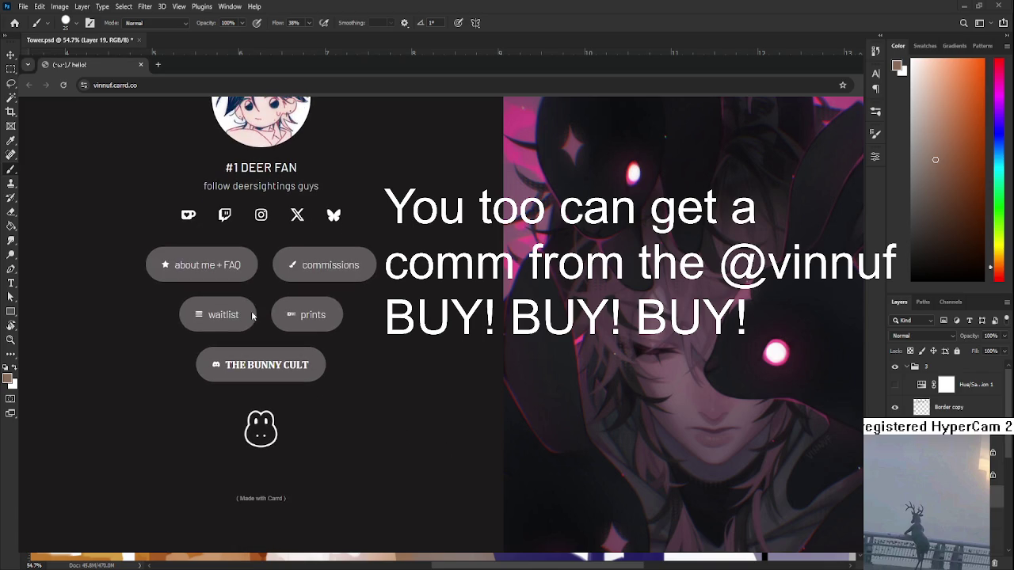
{"action": "scroll", "coordinate": [251, 316], "scroll_direction": "up", "scroll_amount": 2}
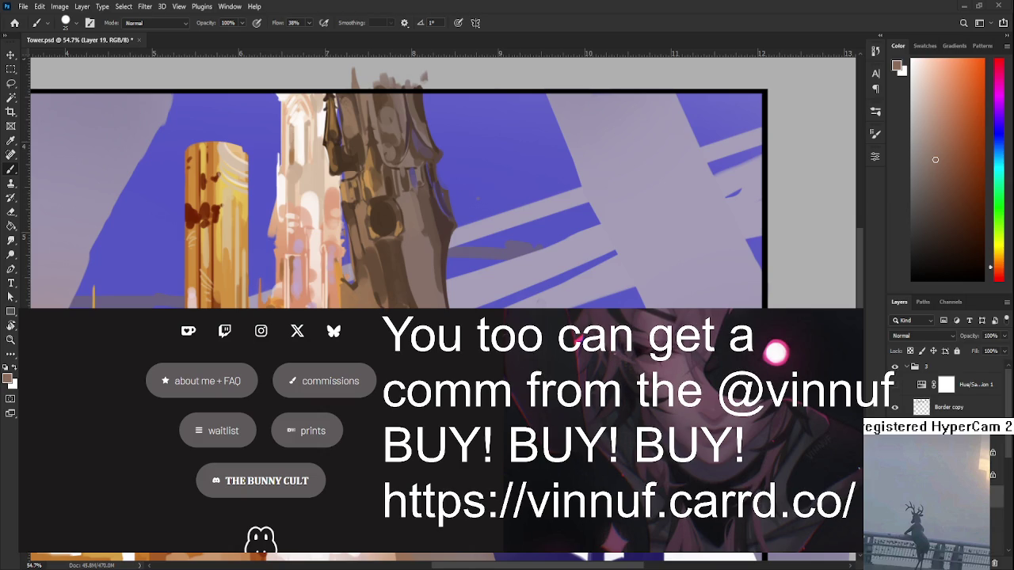
{"action": "left_click", "coordinate": [398, 291], "text": "alt"}
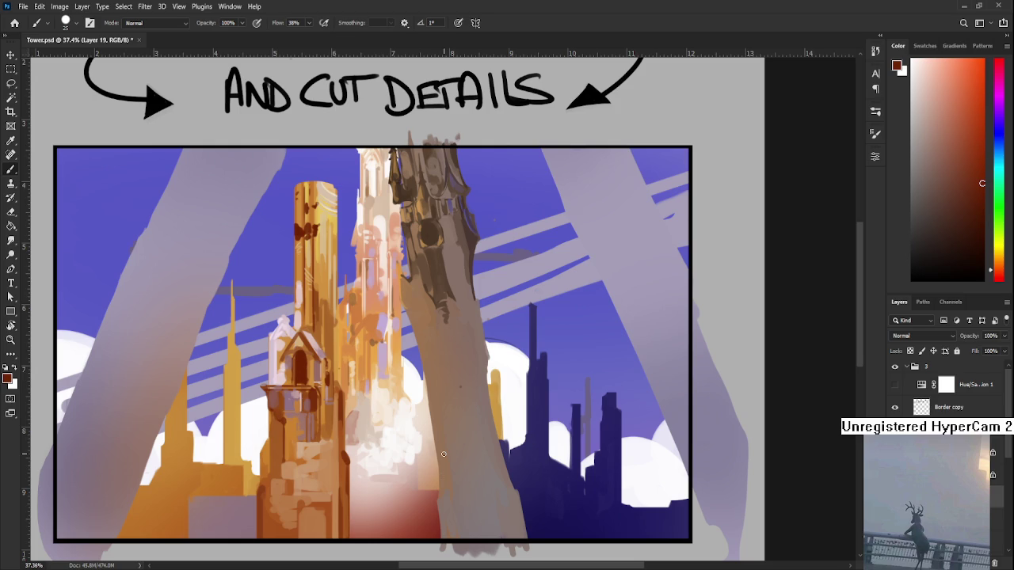
Sample a darker brown from the foreground tower's shaft
{"action": "scroll", "coordinate": [427, 380], "scroll_direction": "up", "scroll_amount": 3}
{"action": "left_click_drag", "start_coordinate": [420, 329], "coordinate": [402, 252]}
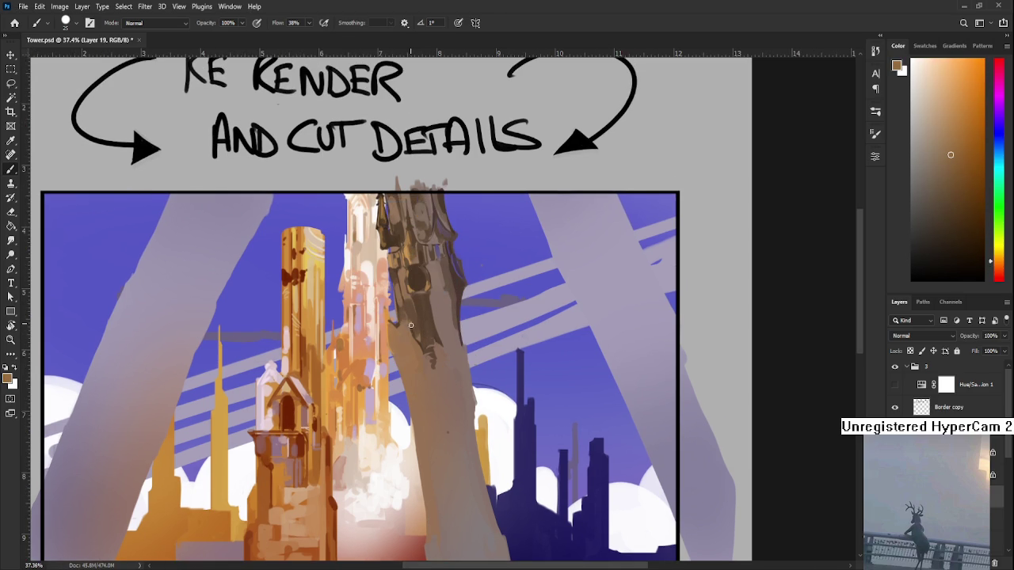
{"action": "left_click", "coordinate": [420, 308], "text": "alt"}
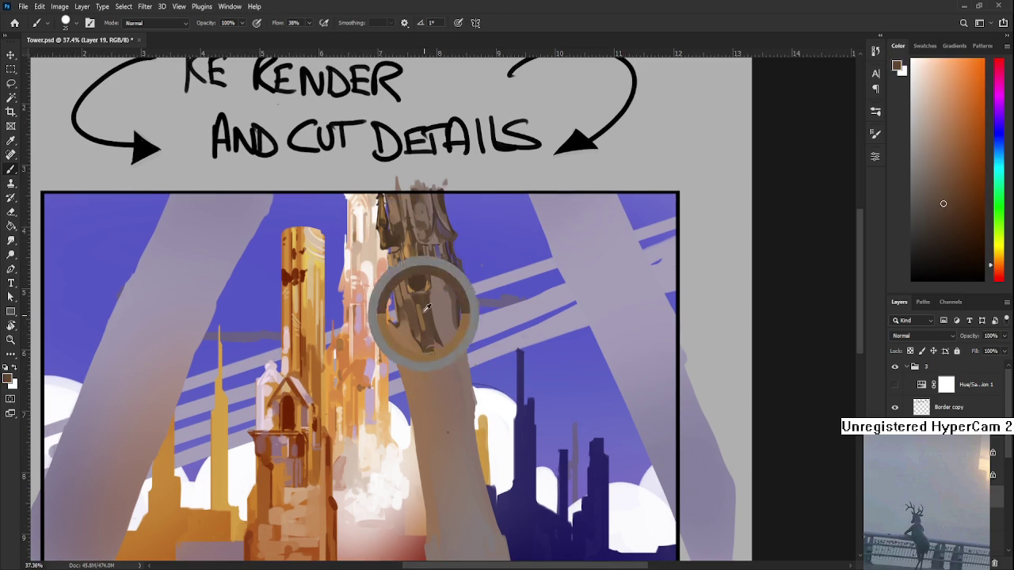
{"action": "left_click", "coordinate": [426, 307], "text": "alt"}
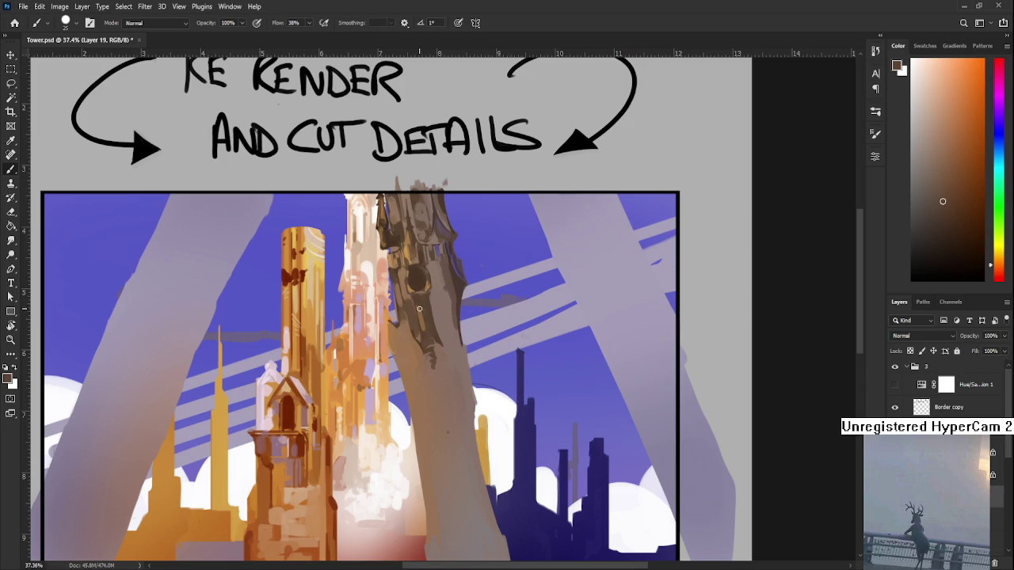
{"action": "left_click", "coordinate": [425, 325], "text": "alt"}
{"action": "left_click", "coordinate": [425, 333], "text": "alt"}
{"action": "left_click", "coordinate": [428, 333], "text": "alt"}
{"action": "left_click", "coordinate": [434, 333], "text": "alt"}
{"action": "left_click", "coordinate": [433, 331], "text": "alt"}
Paint dark strokes down the tower's left edge, then pick a lighter tone
{"action": "left_click_drag", "start_coordinate": [427, 355], "coordinate": [440, 393]}
{"action": "left_click", "coordinate": [440, 384], "text": "alt"}
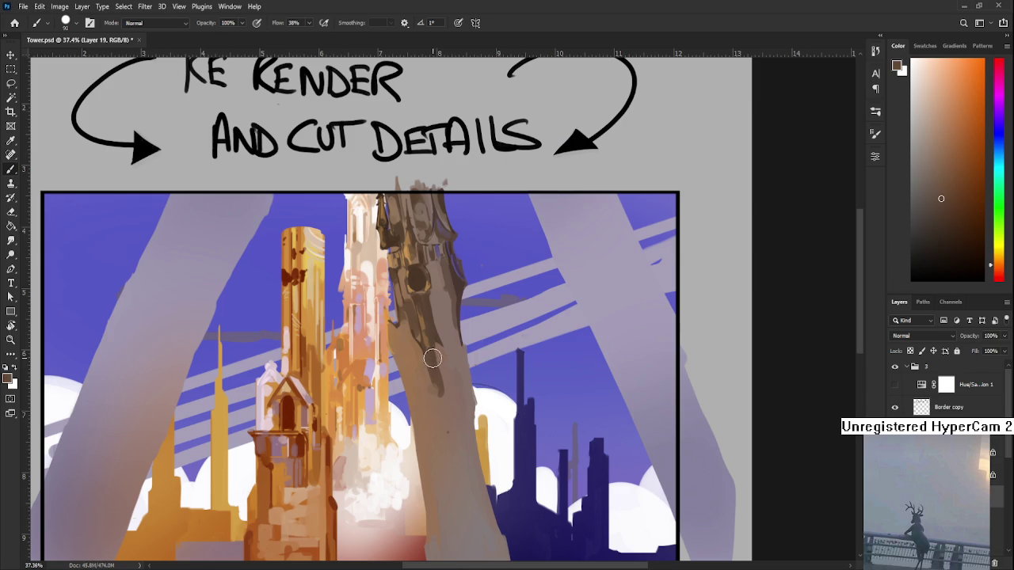
{"action": "left_click", "coordinate": [418, 375], "text": "alt"}
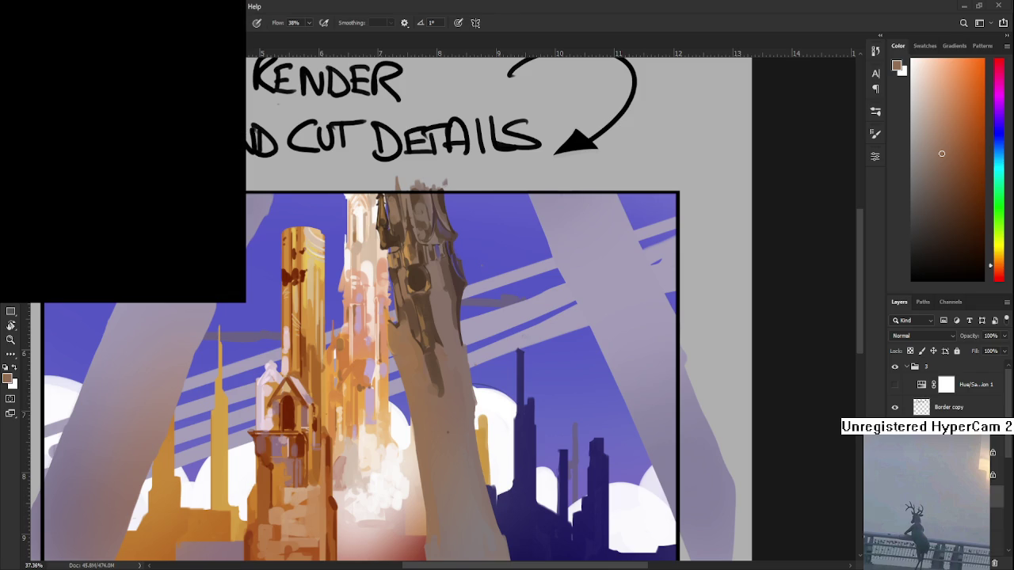
Switch from Photoshop to the Chrome window showing the Carrd page
{"action": "key", "text": "alt+Tab"}
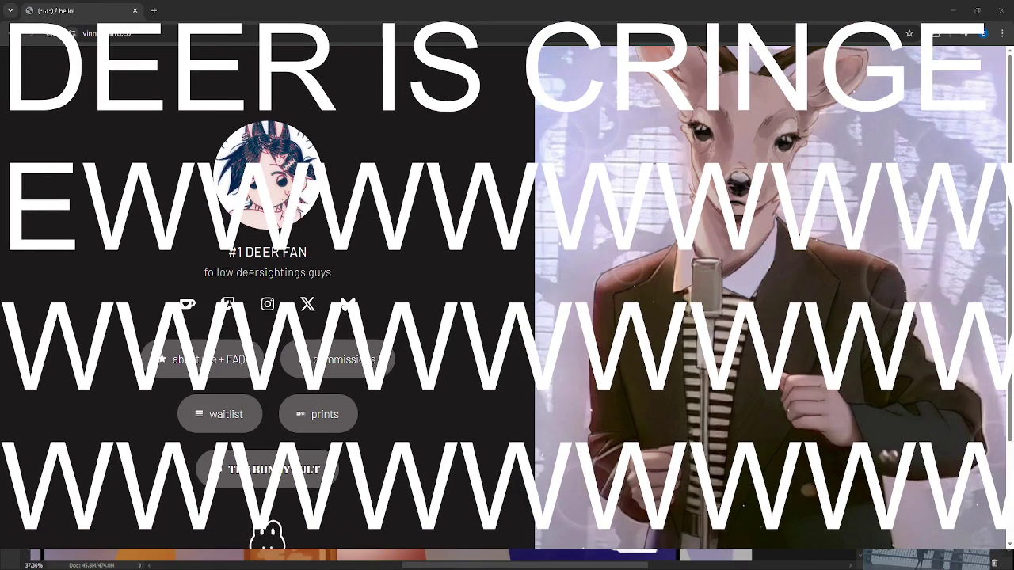
Reload the artist's Carrd profile page in Chrome
{"action": "left_click", "coordinate": [49, 34]}
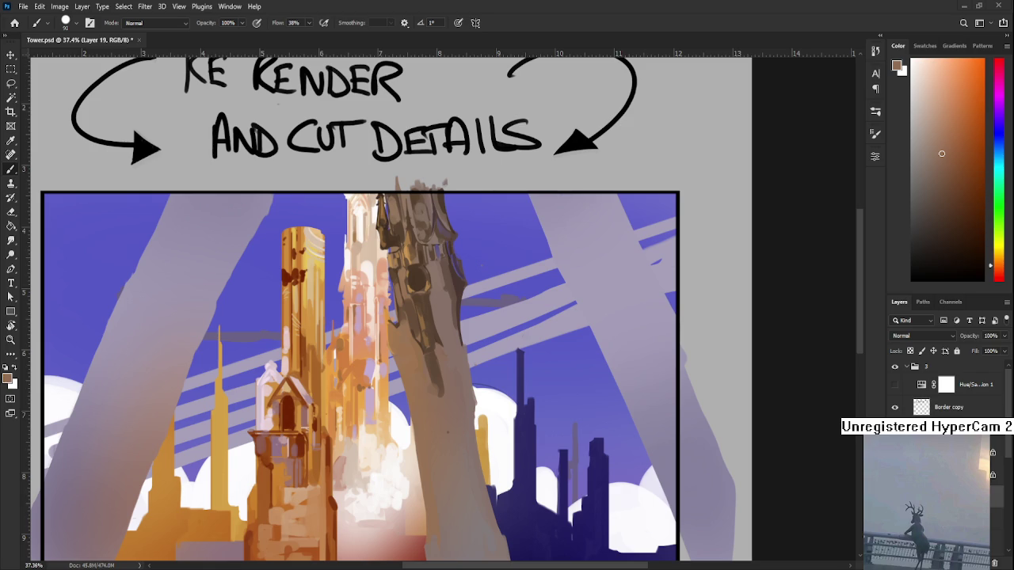
Zoom and pan onto the lower tower and sample its grey-brown tones
{"action": "scroll", "coordinate": [430, 391], "scroll_direction": "up", "scroll_amount": 1}
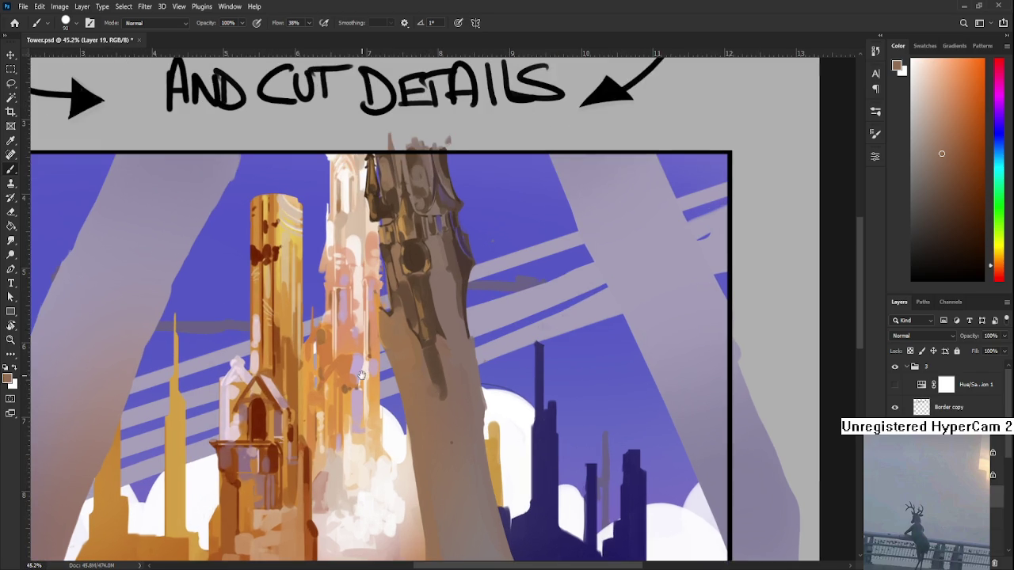
{"action": "scroll", "coordinate": [377, 335], "scroll_direction": "up", "scroll_amount": 1}
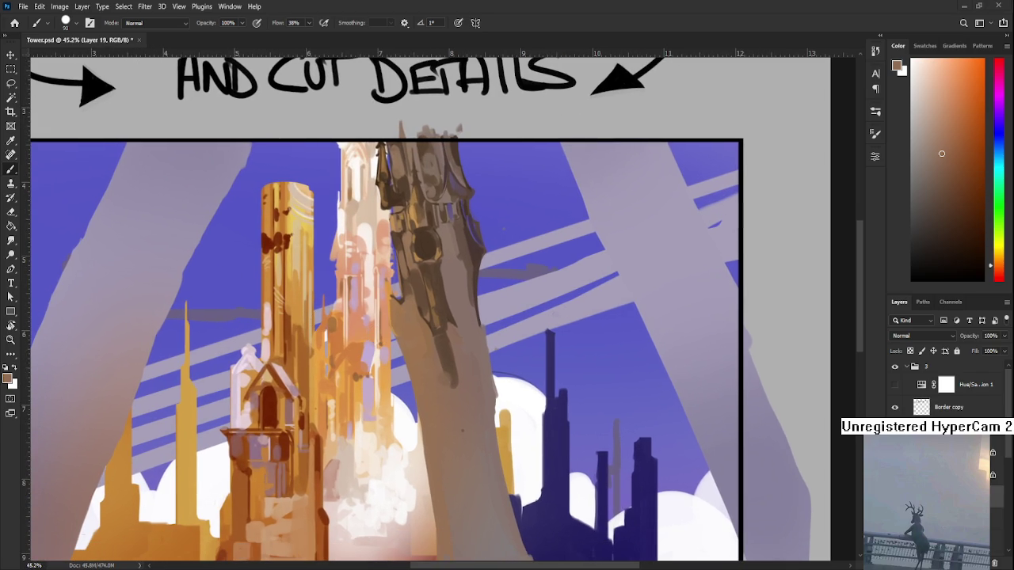
{"action": "left_click_drag", "start_coordinate": [425, 385], "coordinate": [404, 353]}
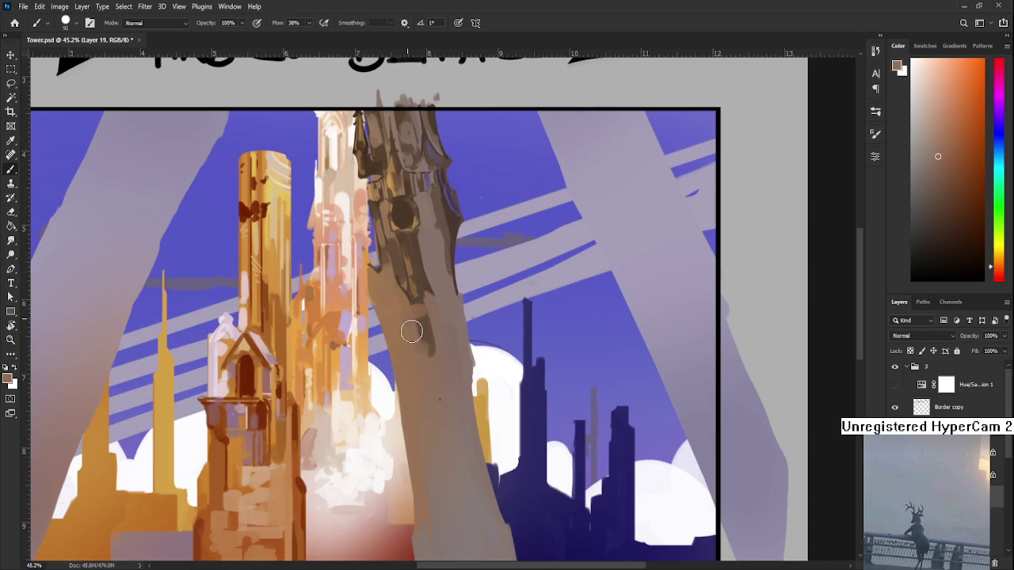
{"action": "left_click", "coordinate": [430, 330], "text": "alt"}
{"action": "left_click", "coordinate": [425, 312], "text": "alt"}
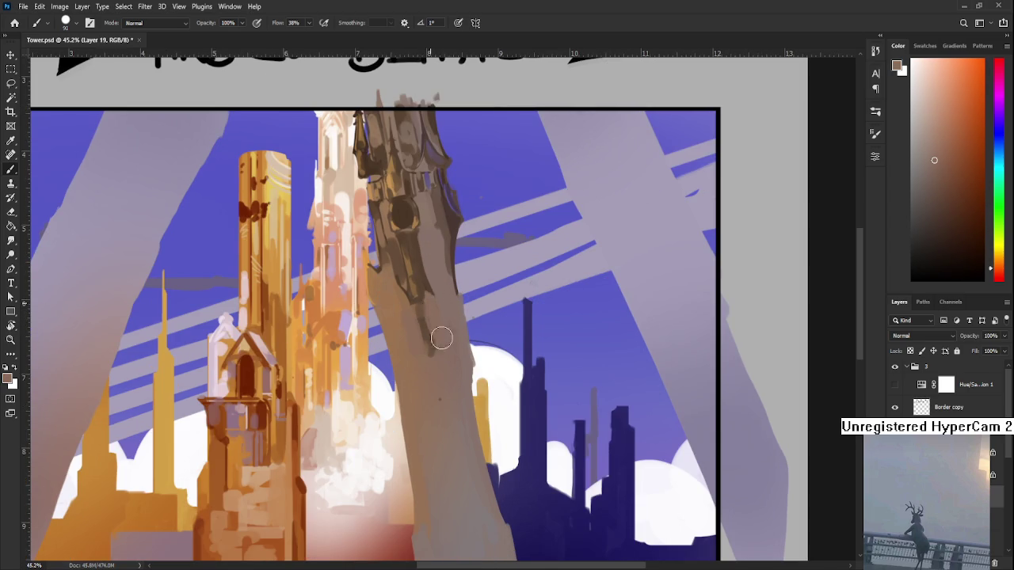
{"action": "left_click", "coordinate": [430, 277], "text": "alt"}
{"action": "left_click_drag", "start_coordinate": [431, 277], "coordinate": [424, 296]}
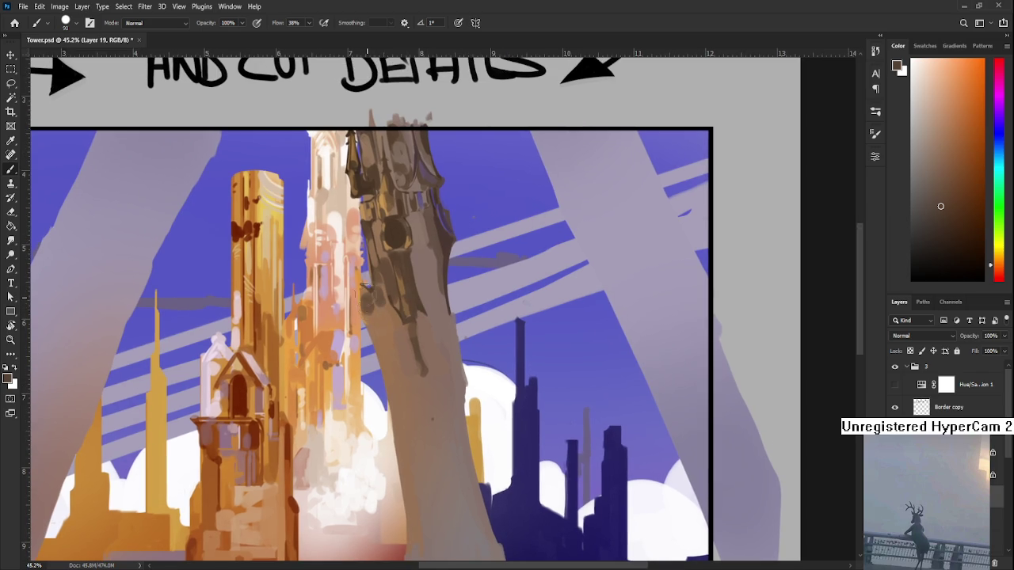
Paint lighter tan strokes along the tower's shadow edge
{"action": "left_click", "coordinate": [373, 316], "text": "alt"}
{"action": "left_click_drag", "start_coordinate": [370, 301], "coordinate": [377, 315]}
{"action": "left_click", "coordinate": [382, 297], "text": "alt"}
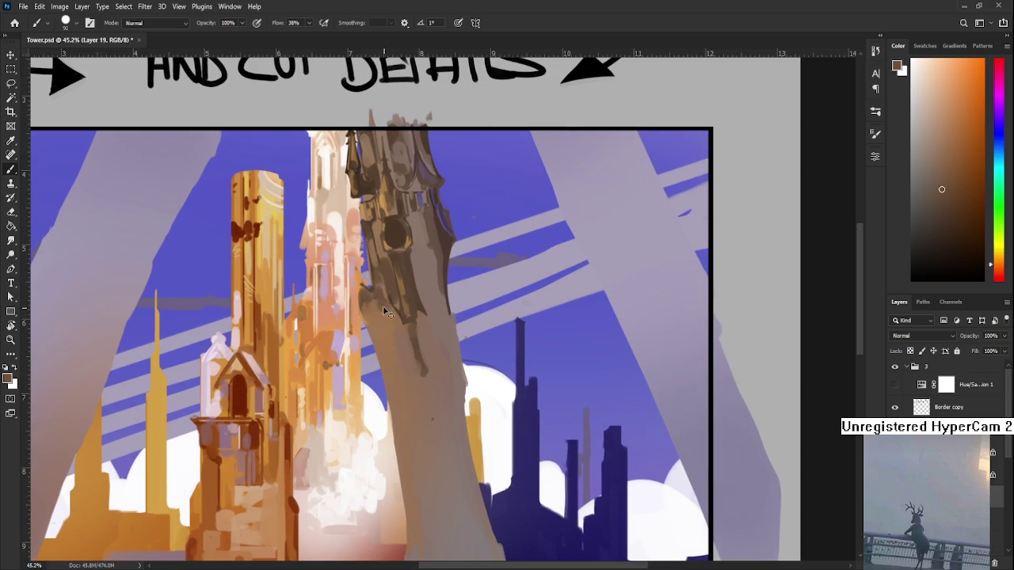
{"action": "left_click", "coordinate": [379, 317], "text": "alt"}
{"action": "left_click", "coordinate": [366, 296], "text": "alt"}
{"action": "left_click_drag", "start_coordinate": [372, 305], "coordinate": [385, 293]}
{"action": "left_click", "coordinate": [375, 312], "text": "alt"}
Cover the dark strokes on the tower's lower-left edge with lighter tan
{"action": "left_click", "coordinate": [374, 287], "text": "alt"}
{"action": "left_click", "coordinate": [402, 313], "text": "alt"}
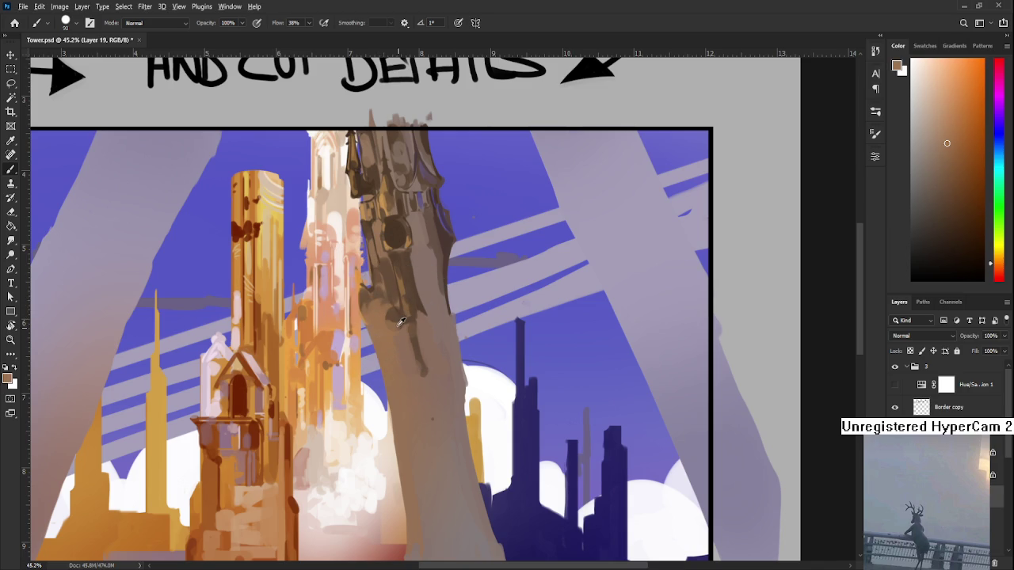
{"action": "left_click", "coordinate": [394, 317], "text": "alt"}
{"action": "left_click_drag", "start_coordinate": [394, 317], "coordinate": [414, 382]}
Pick up the tower's greyish brown and re-centre the view on the painting
{"action": "left_click_drag", "start_coordinate": [393, 383], "coordinate": [396, 355]}
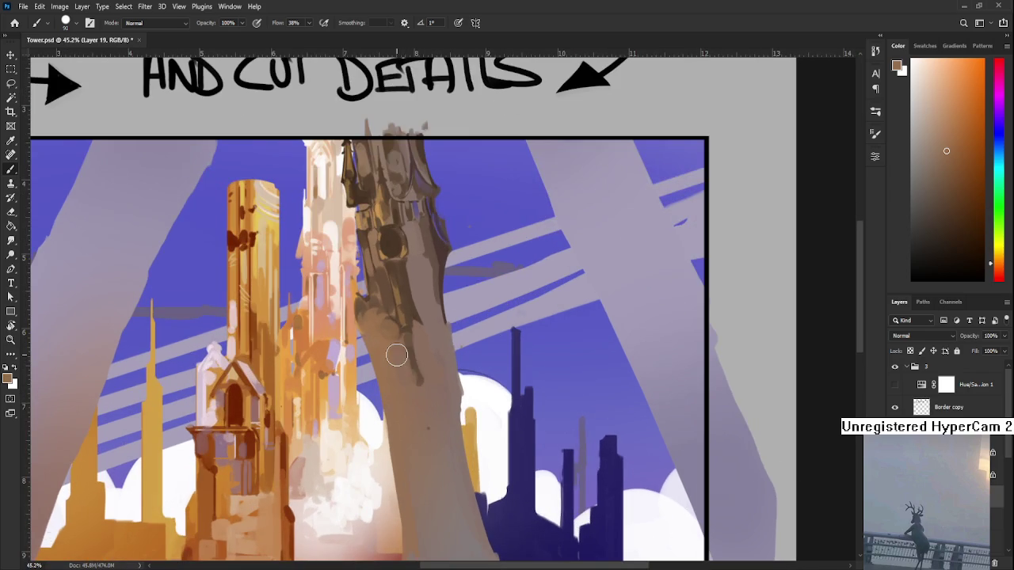
{"action": "scroll", "coordinate": [407, 335], "scroll_direction": "down", "scroll_amount": 2}
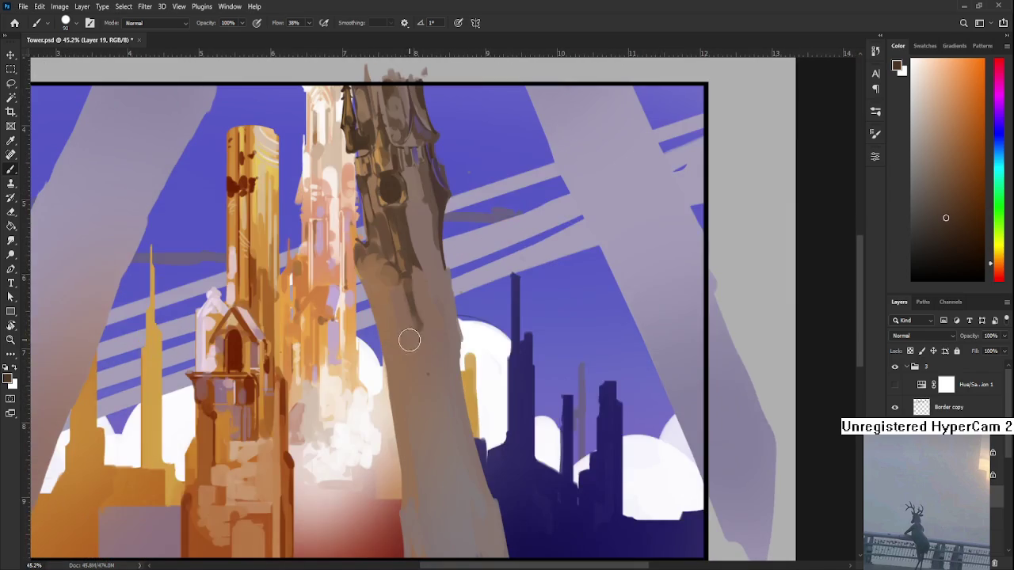
{"action": "left_click", "coordinate": [420, 340], "text": "alt"}
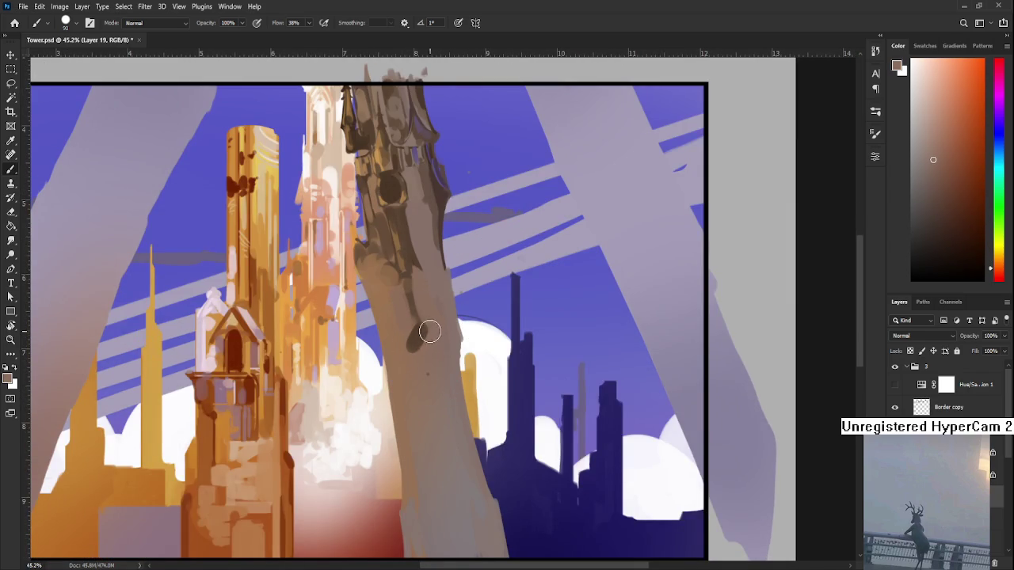
{"action": "scroll", "coordinate": [415, 357], "scroll_direction": "down", "scroll_amount": 2}
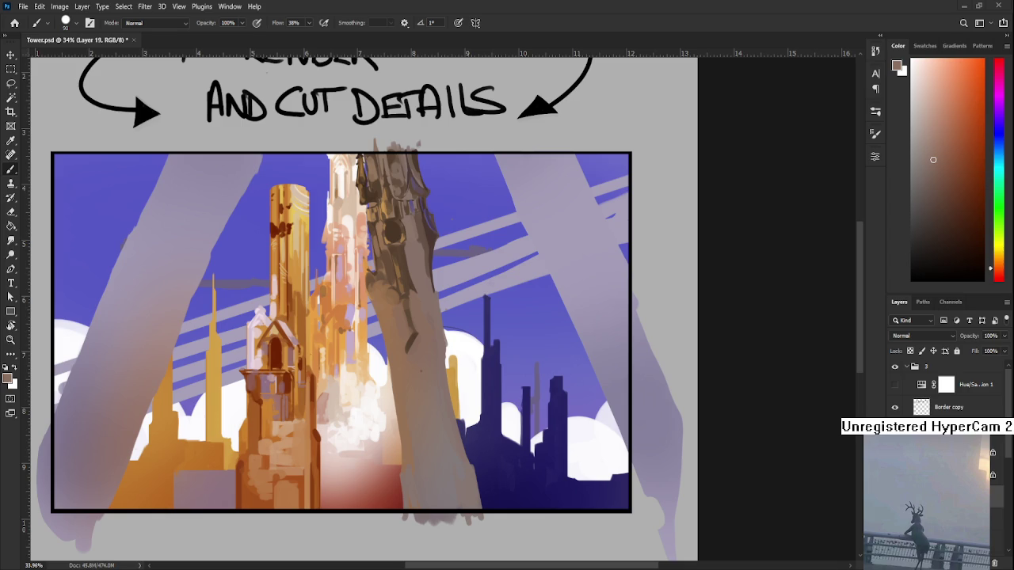
{"action": "left_click_drag", "start_coordinate": [407, 308], "coordinate": [356, 325]}
Repaint the tower's left side in tan sampled from lower down
{"action": "left_click", "coordinate": [369, 301], "text": "alt"}
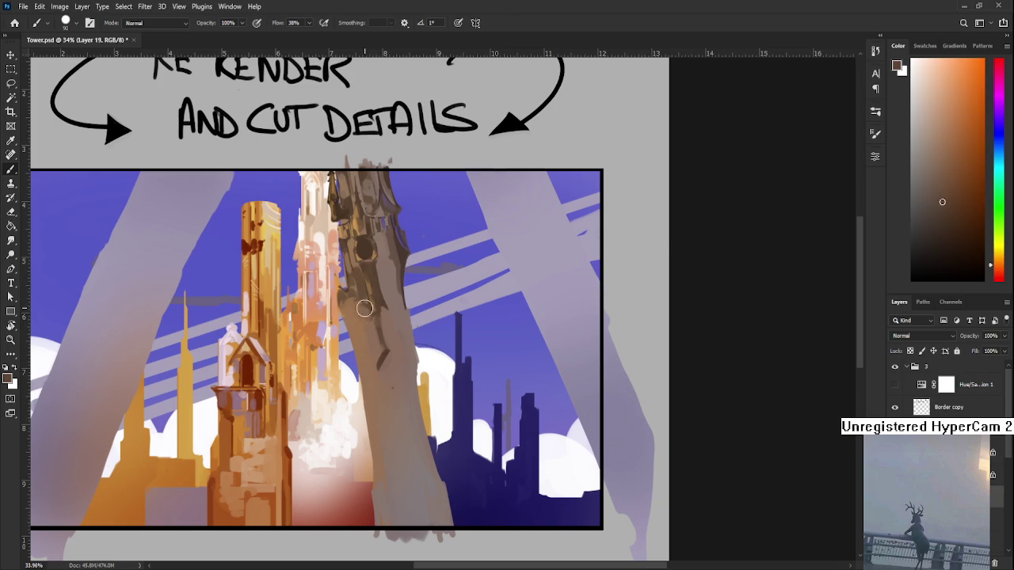
{"action": "left_click", "coordinate": [367, 328], "text": "alt"}
{"action": "left_click", "coordinate": [369, 333], "text": "alt"}
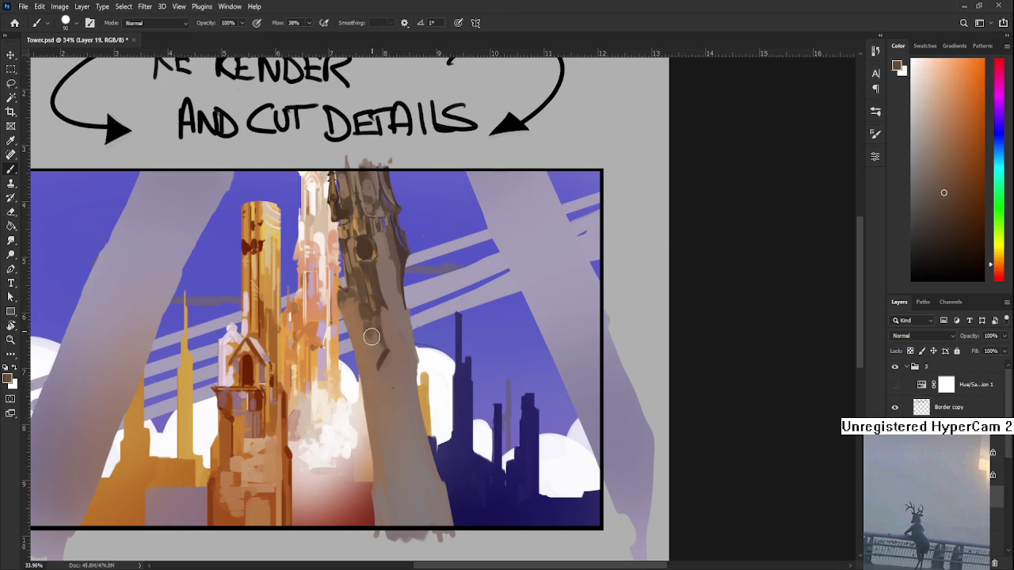
{"action": "left_click", "coordinate": [369, 340], "text": "alt"}
{"action": "left_click", "coordinate": [369, 348], "text": "alt"}
{"action": "left_click_drag", "start_coordinate": [369, 348], "coordinate": [357, 317]}
{"action": "left_click", "coordinate": [362, 311], "text": "alt"}
{"action": "left_click", "coordinate": [377, 352], "text": "alt"}
Sample a range of darker and warmer browns lower on the tower
{"action": "scroll", "coordinate": [381, 361], "scroll_direction": "up", "scroll_amount": 2}
{"action": "left_click", "coordinate": [381, 361], "text": "alt"}
{"action": "left_click", "coordinate": [384, 388], "text": "alt"}
{"action": "left_click", "coordinate": [375, 398], "text": "alt"}
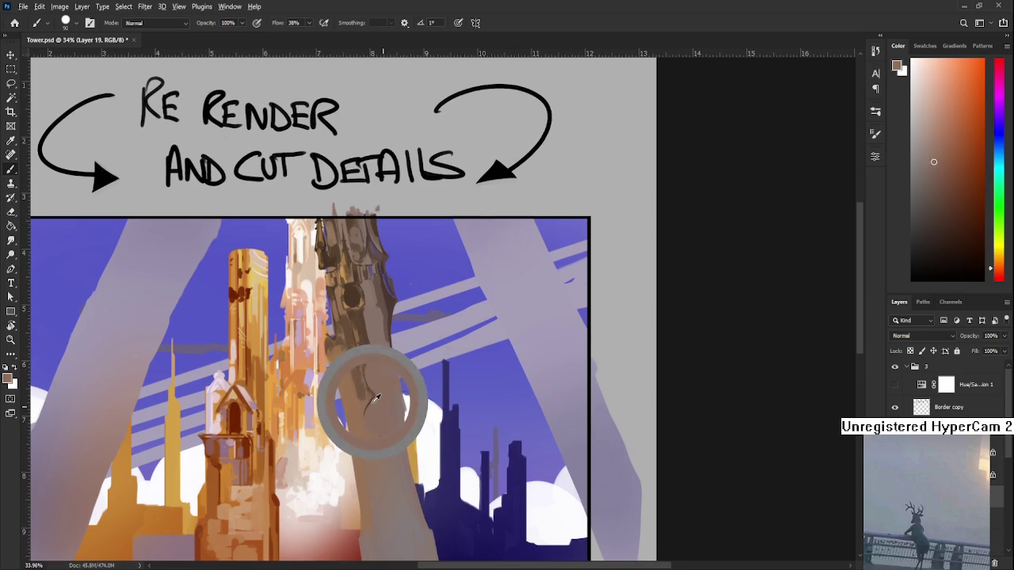
{"action": "left_click_drag", "start_coordinate": [375, 398], "coordinate": [372, 400]}
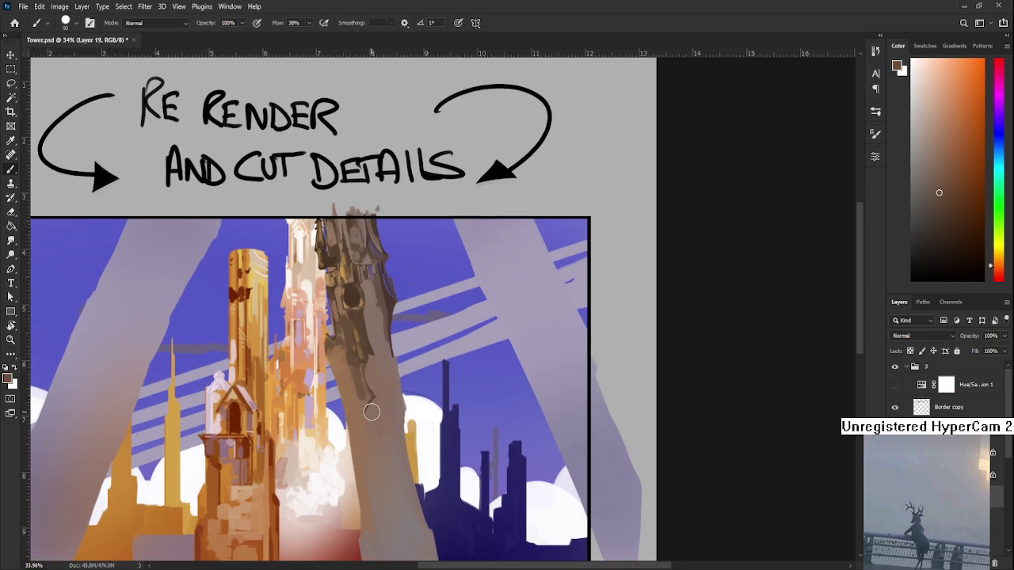
{"action": "left_click", "coordinate": [380, 415], "text": "alt"}
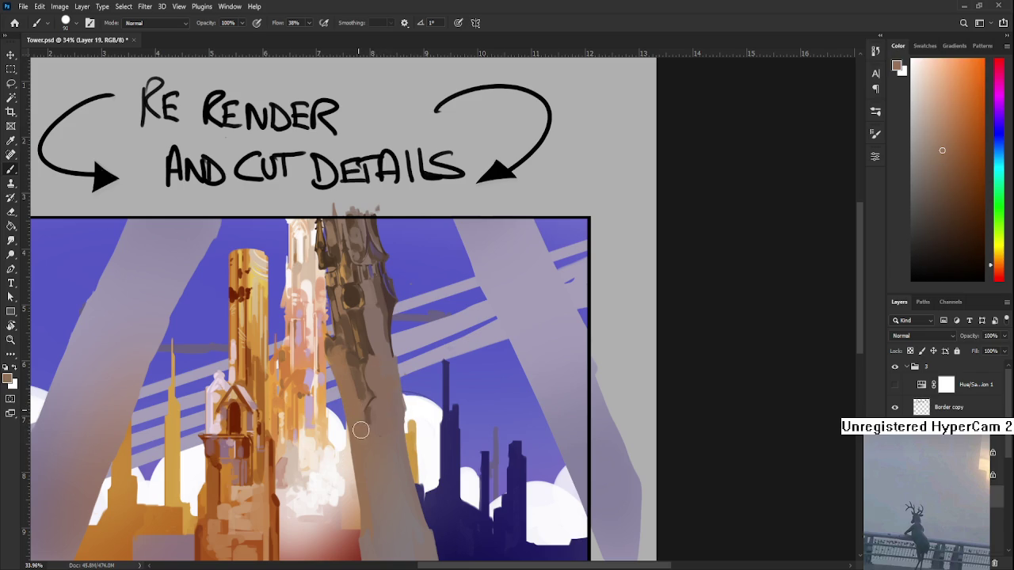
{"action": "left_click", "coordinate": [344, 363], "text": "alt"}
Add tan and dark brown cut-detail strokes to the tower's top
{"action": "left_click_drag", "start_coordinate": [354, 410], "coordinate": [383, 366]}
{"action": "left_click", "coordinate": [381, 249], "text": "alt"}
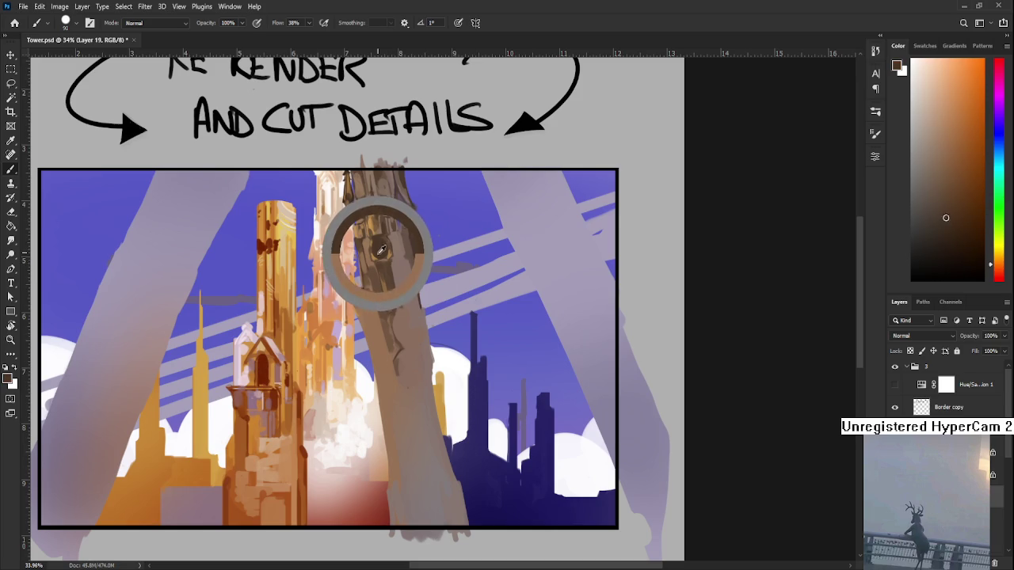
{"action": "left_click_drag", "start_coordinate": [381, 249], "coordinate": [371, 273]}
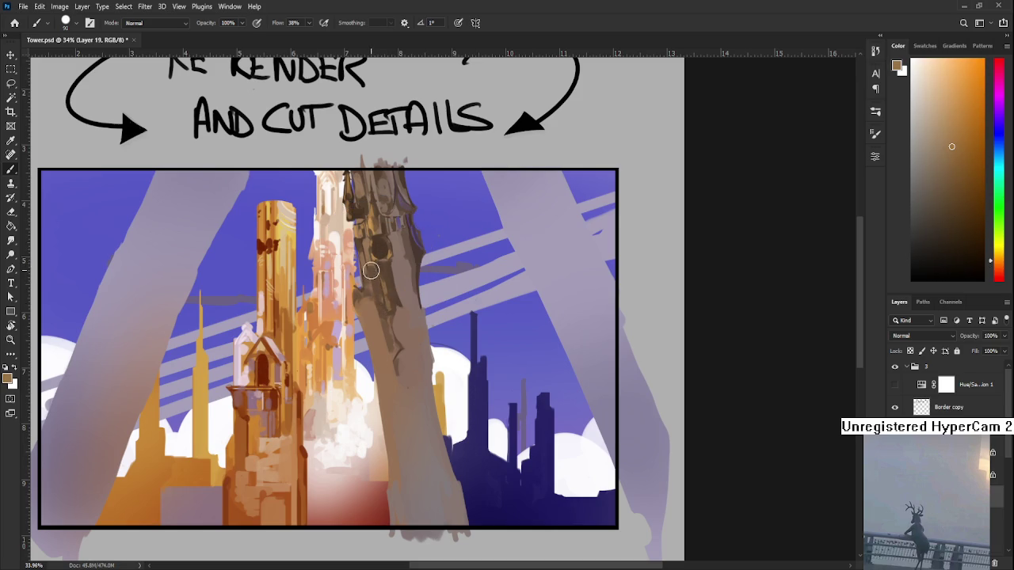
{"action": "left_click", "coordinate": [379, 293], "text": "alt"}
{"action": "left_click", "coordinate": [383, 263], "text": "alt"}
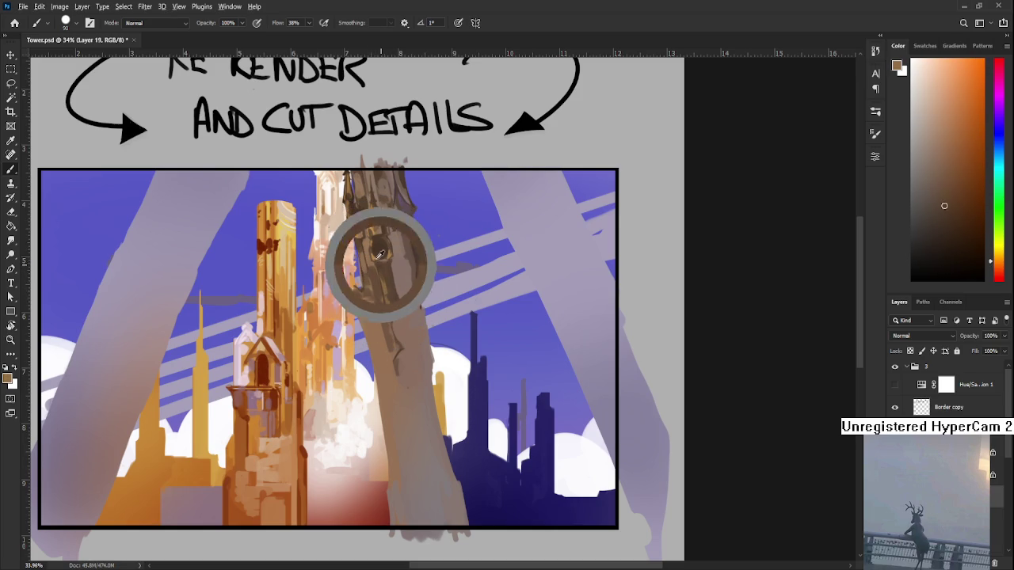
{"action": "left_click_drag", "start_coordinate": [380, 252], "coordinate": [374, 273]}
{"action": "left_click", "coordinate": [383, 286], "text": "alt"}
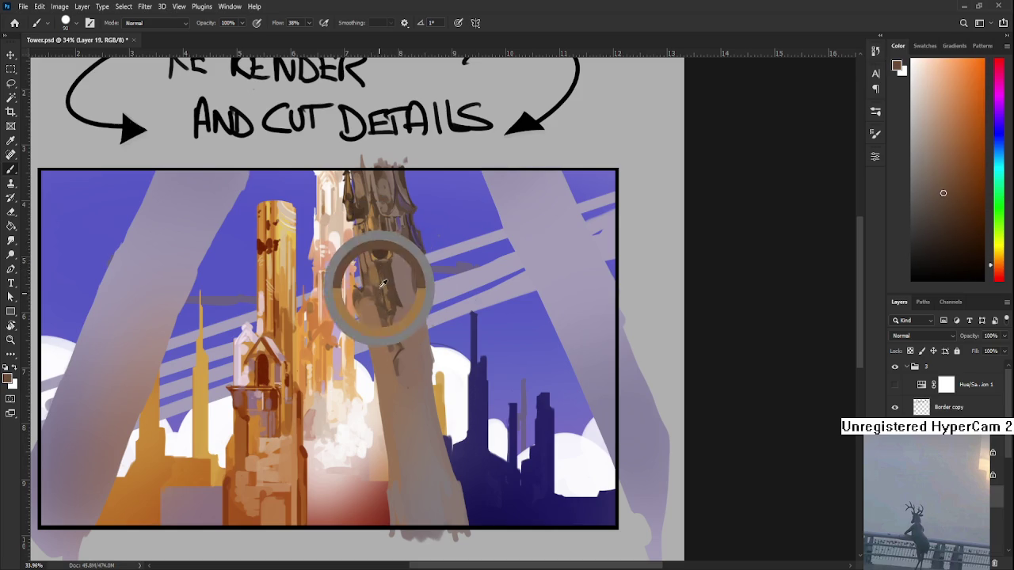
{"action": "left_click", "coordinate": [381, 285], "text": "alt"}
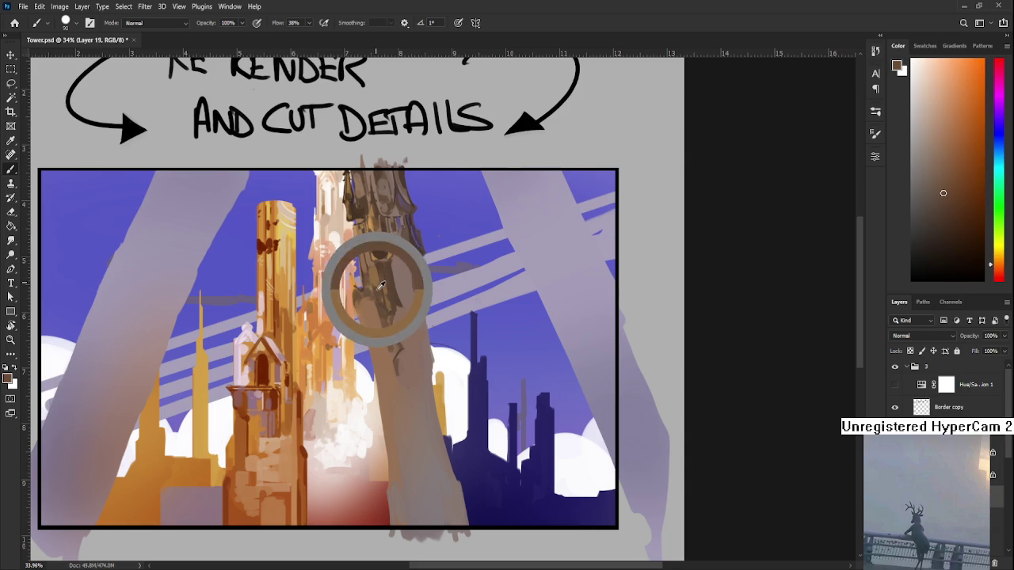
{"action": "left_click", "coordinate": [378, 277], "text": "alt"}
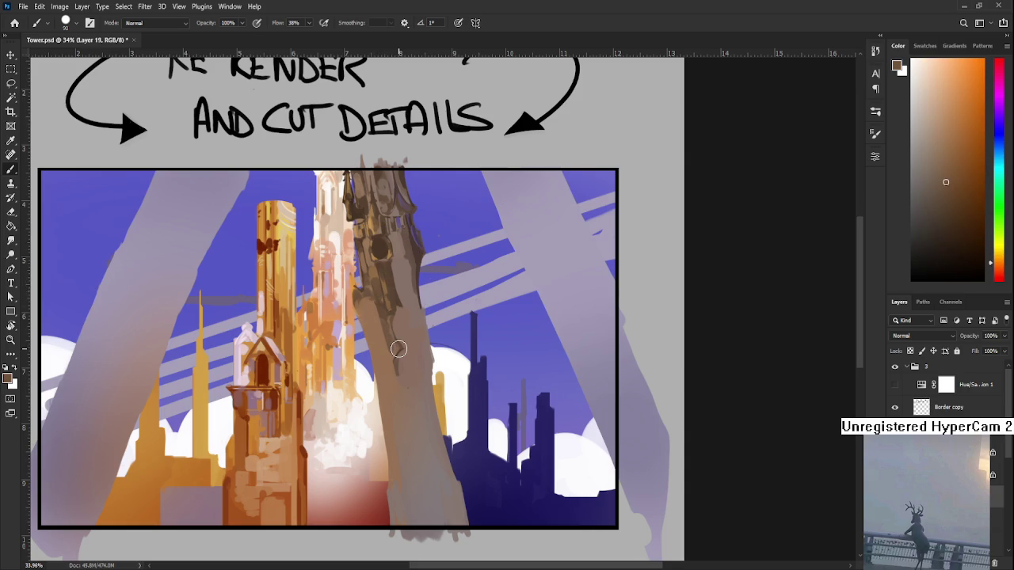
{"action": "scroll", "coordinate": [399, 348], "scroll_direction": "down", "scroll_amount": 5}
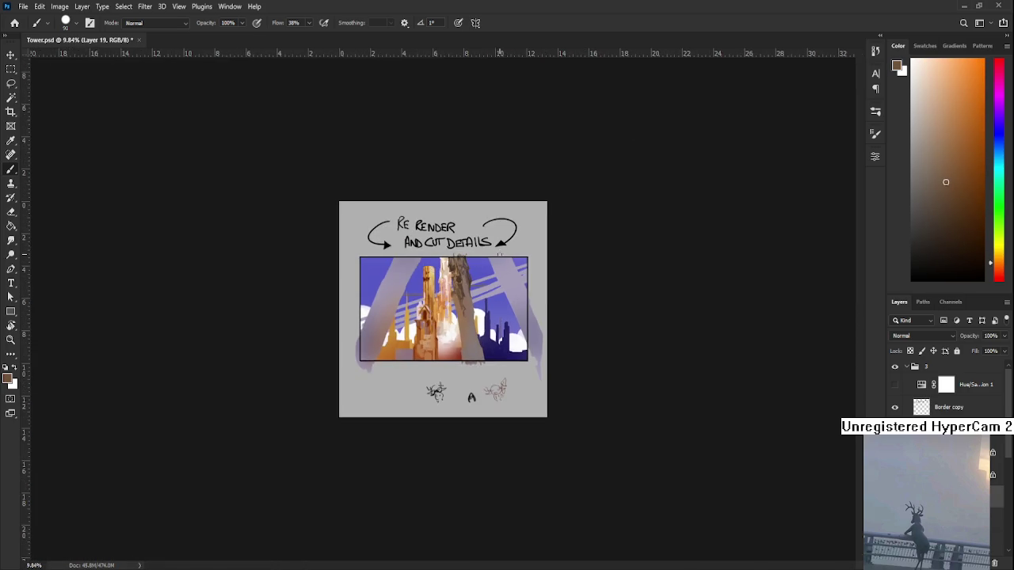
{"action": "scroll", "coordinate": [501, 252], "scroll_direction": "up", "scroll_amount": 5}
{"action": "key", "text": "r"}
{"action": "left_click_drag", "start_coordinate": [497, 261], "coordinate": [419, 240]}
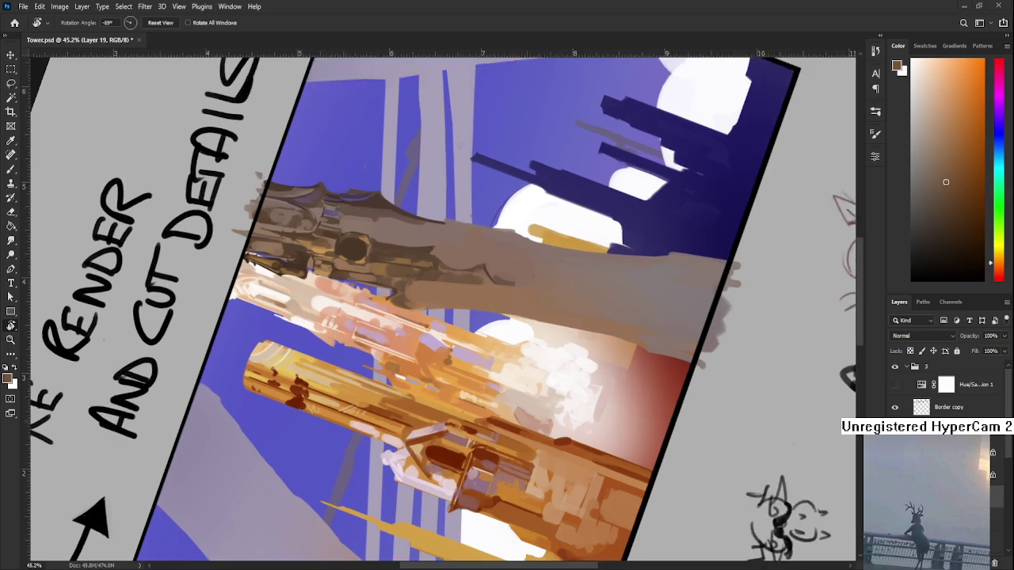
{"action": "left_click_drag", "start_coordinate": [406, 332], "coordinate": [474, 447]}
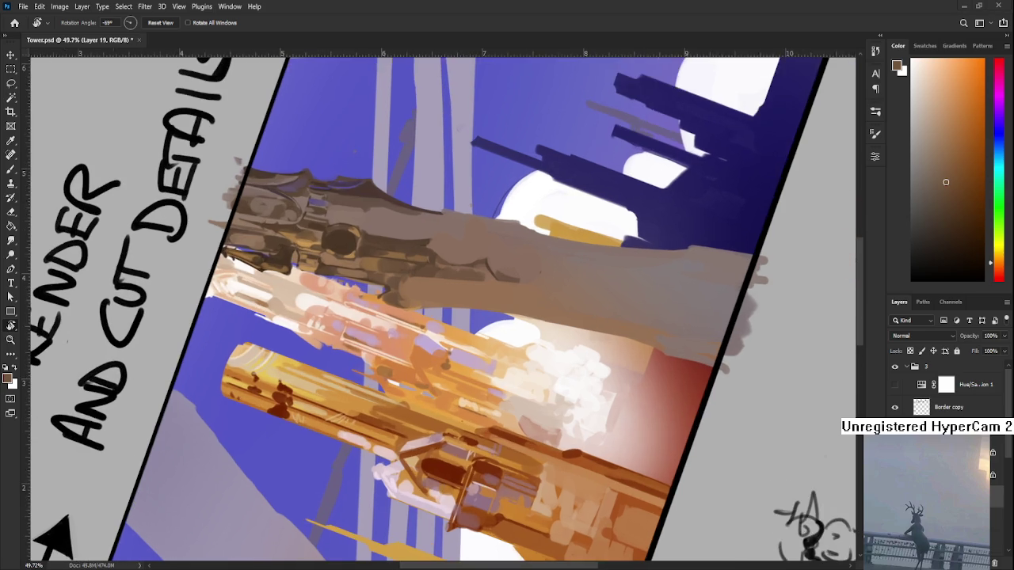
{"action": "scroll", "coordinate": [474, 448], "scroll_direction": "down", "scroll_amount": 2}
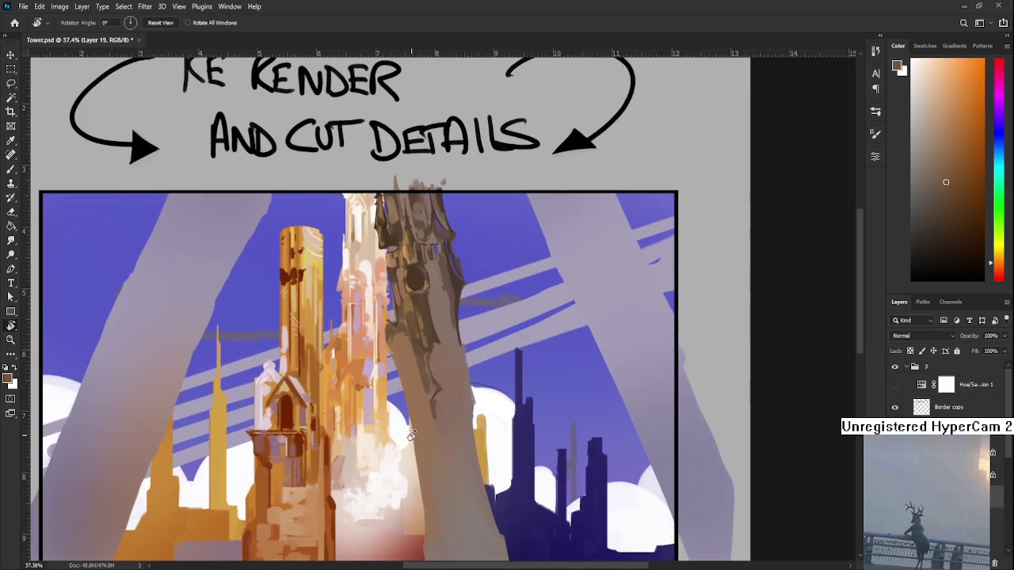
Switch to the Brush and sample several browns from the upper tower
{"action": "scroll", "coordinate": [427, 253], "scroll_direction": "down", "scroll_amount": 1}
{"action": "key", "text": "b"}
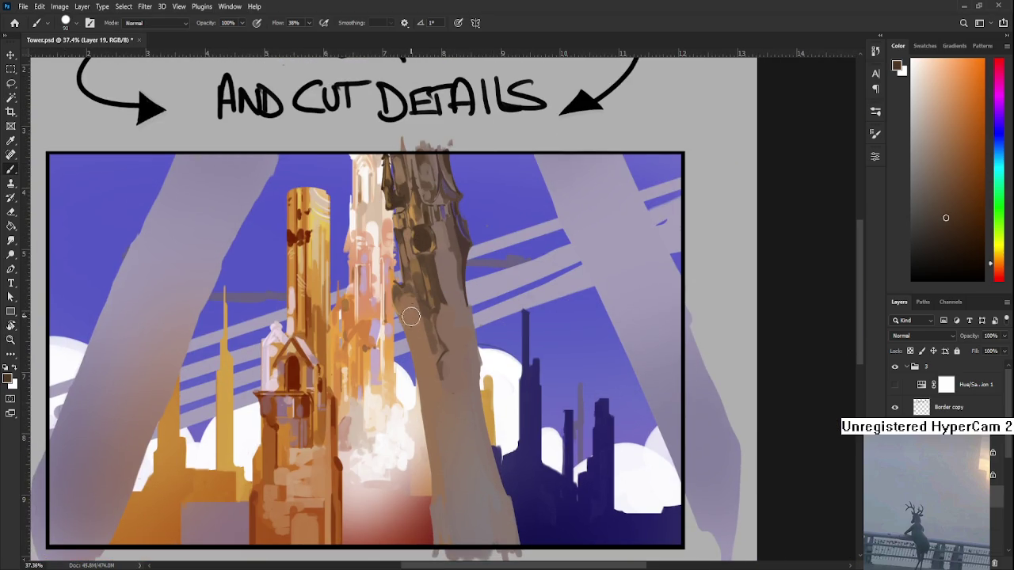
{"action": "left_click", "coordinate": [415, 331], "text": "alt"}
{"action": "left_click", "coordinate": [416, 327], "text": "alt"}
{"action": "left_click", "coordinate": [417, 354], "text": "alt"}
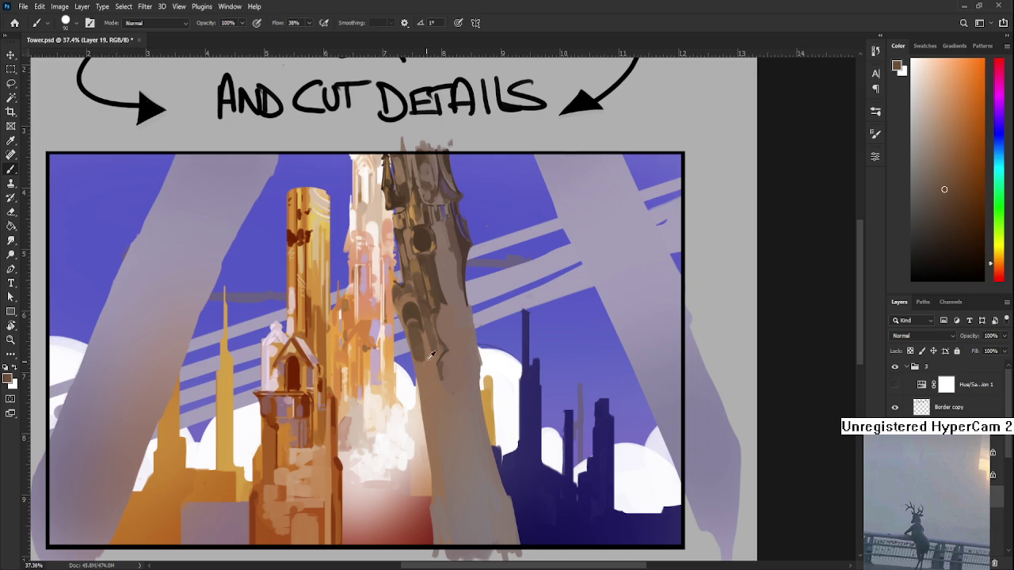
{"action": "left_click", "coordinate": [415, 340], "text": "alt"}
{"action": "left_click", "coordinate": [418, 348], "text": "alt"}
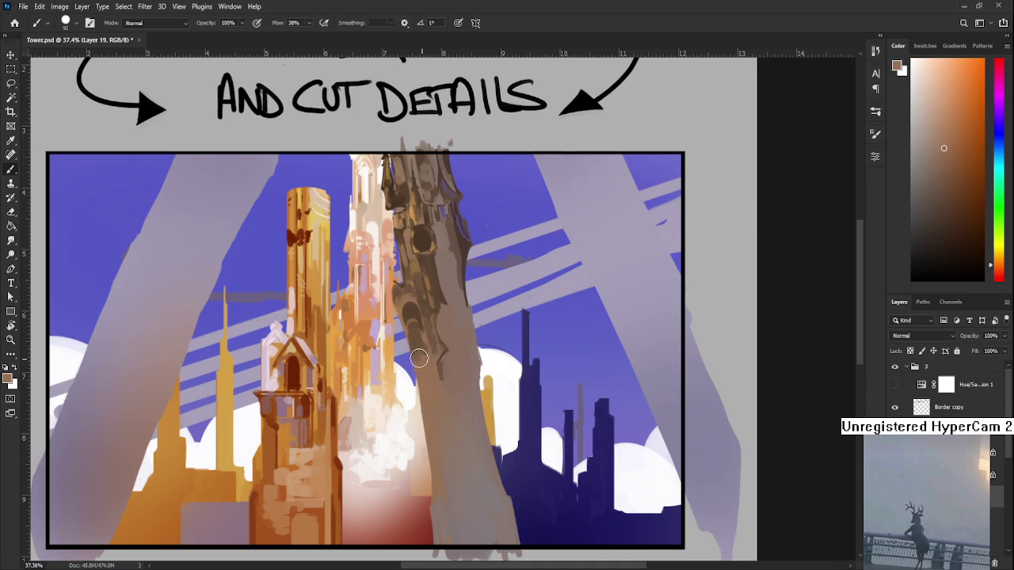
Paint dark arches and a round opening on the upper tower, then sample warmer browns
{"action": "scroll", "coordinate": [419, 365], "scroll_direction": "up", "scroll_amount": 2}
{"action": "left_click", "coordinate": [422, 388], "text": "alt"}
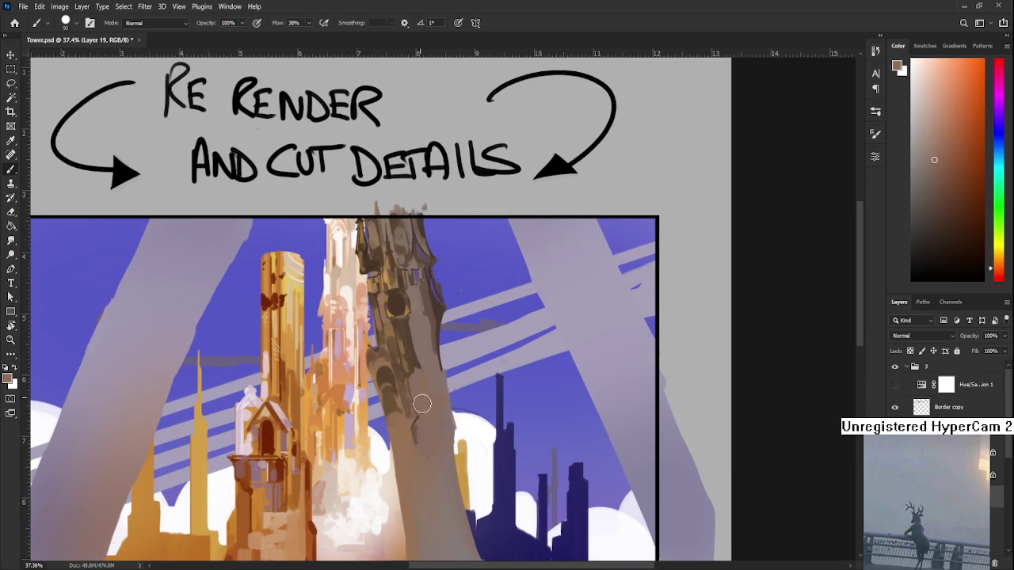
{"action": "left_click", "coordinate": [420, 373], "text": "alt"}
{"action": "left_click", "coordinate": [428, 353], "text": "alt"}
{"action": "mouse_move", "coordinate": [428, 354]}
{"action": "left_mouse_down"}
{"action": "mouse_move", "coordinate": [394, 317]}
{"action": "mouse_move", "coordinate": [422, 315]}
{"action": "left_mouse_up"}
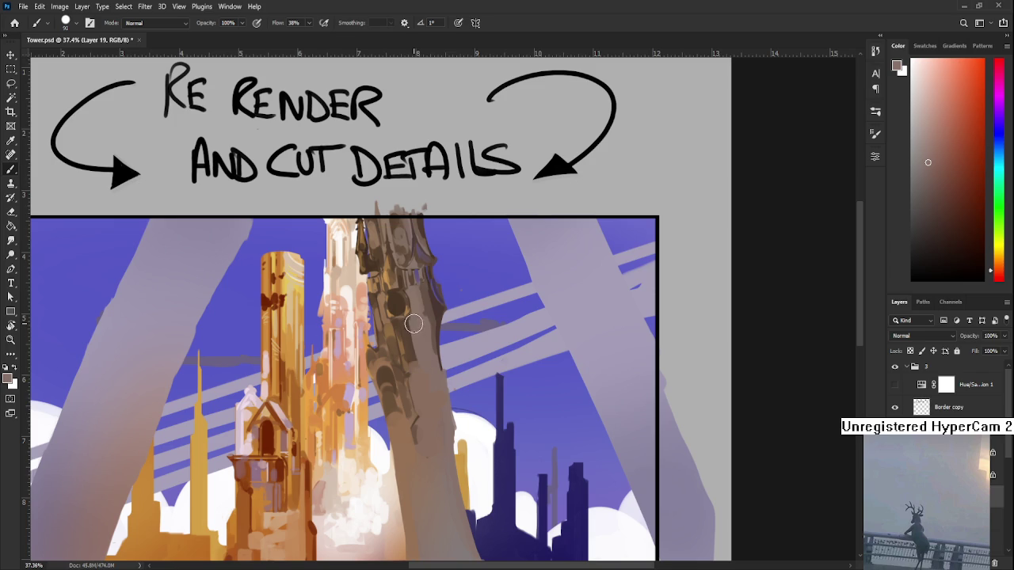
{"action": "left_click", "coordinate": [419, 342], "text": "alt"}
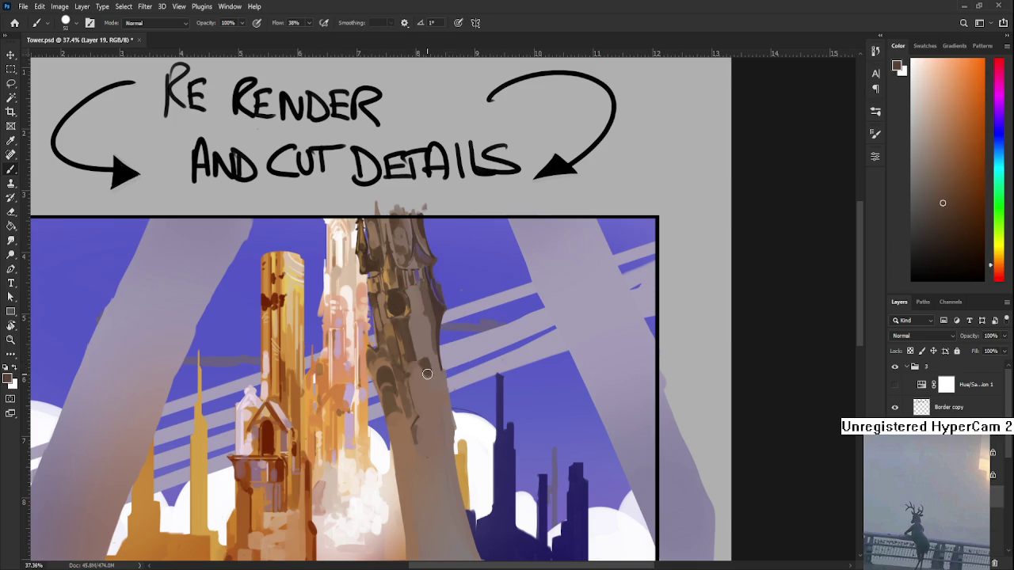
{"action": "left_click", "coordinate": [432, 376], "text": "alt"}
{"action": "left_click", "coordinate": [438, 373], "text": "alt"}
Resample browns from the tower, ending on a muted grey-brown from its middle
{"action": "left_click", "coordinate": [433, 373], "text": "alt"}
{"action": "left_click", "coordinate": [437, 365], "text": "alt"}
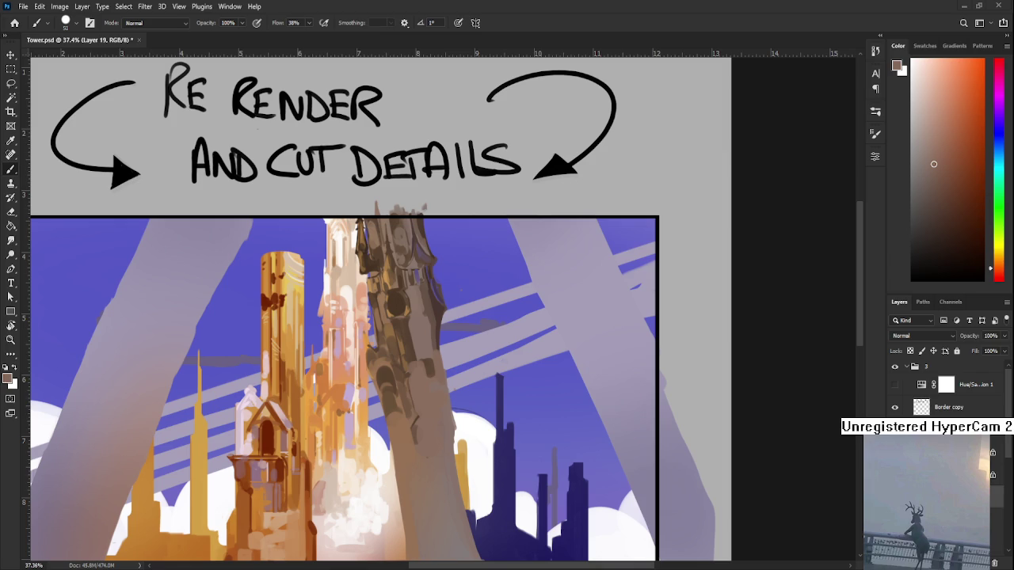
{"action": "left_click", "coordinate": [383, 371], "text": "alt"}
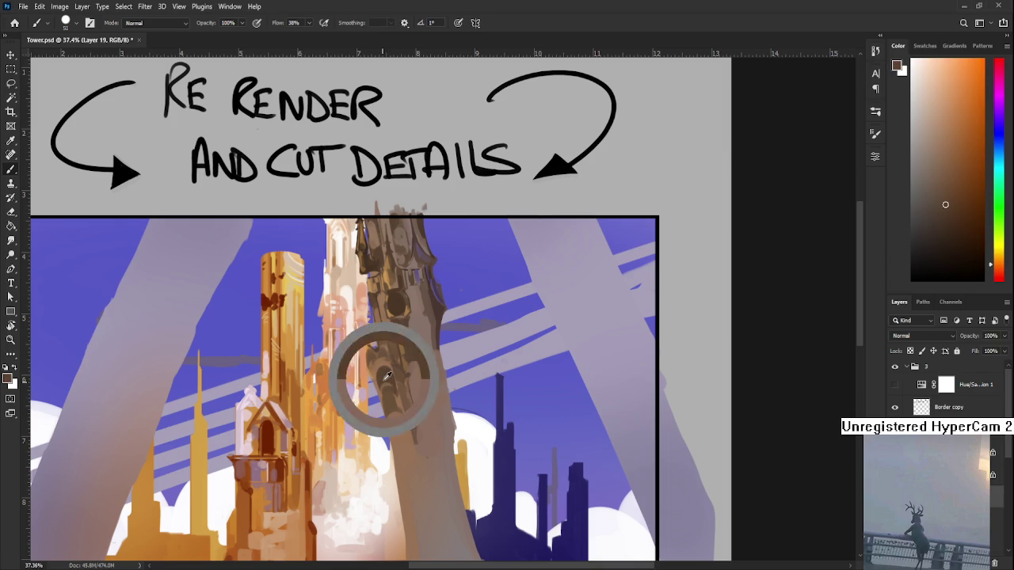
Carve more details down the tower shaft, alternating sampled light and dark browns
{"action": "left_click", "coordinate": [382, 359], "text": "alt"}
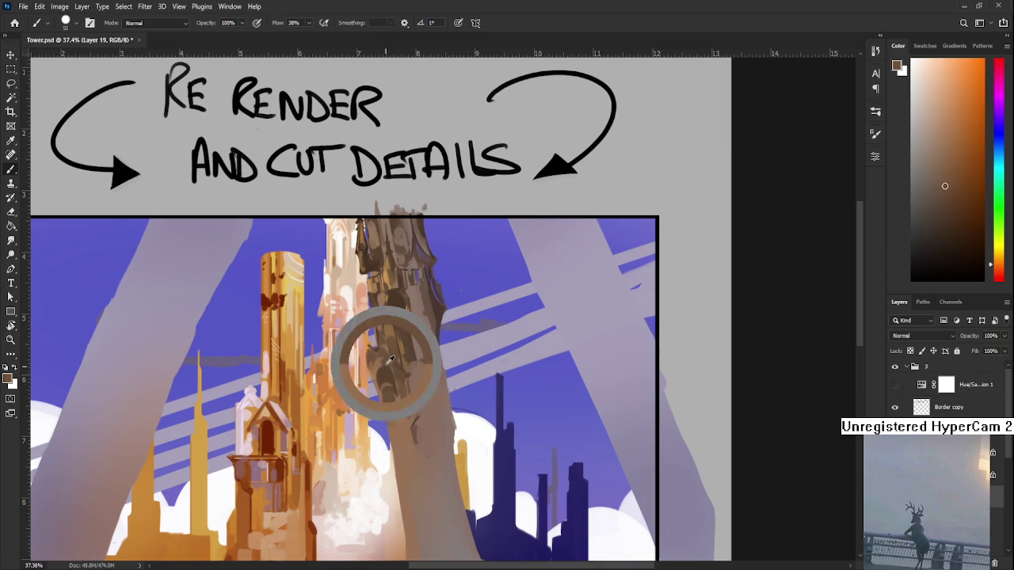
{"action": "left_click", "coordinate": [386, 361], "text": "alt"}
{"action": "left_click", "coordinate": [380, 370], "text": "alt"}
{"action": "left_click", "coordinate": [385, 373], "text": "alt"}
{"action": "left_click", "coordinate": [374, 375], "text": "alt"}
{"action": "left_click", "coordinate": [382, 374], "text": "alt"}
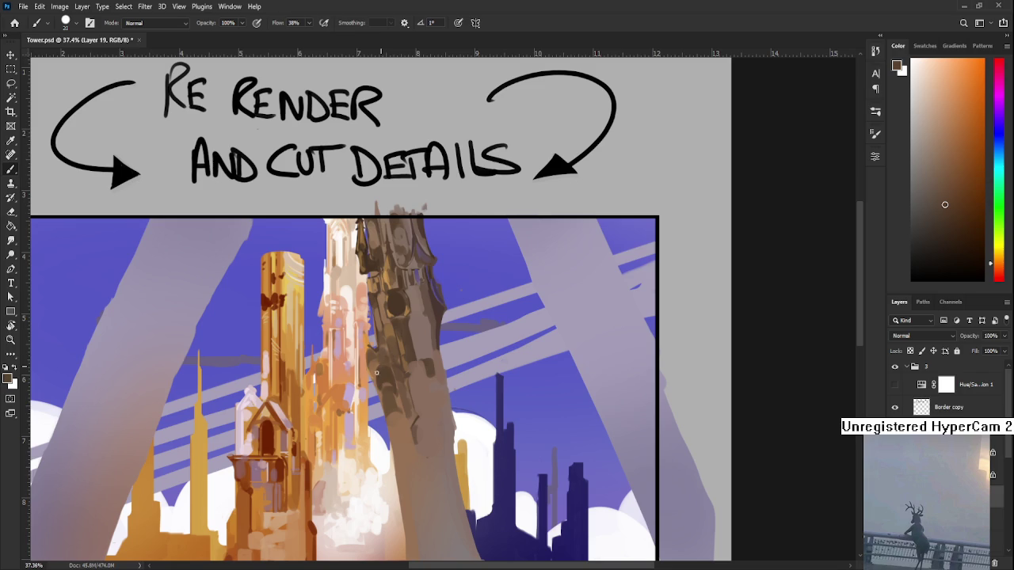
{"action": "left_click", "coordinate": [384, 383], "text": "alt"}
{"action": "left_click", "coordinate": [389, 379], "text": "alt"}
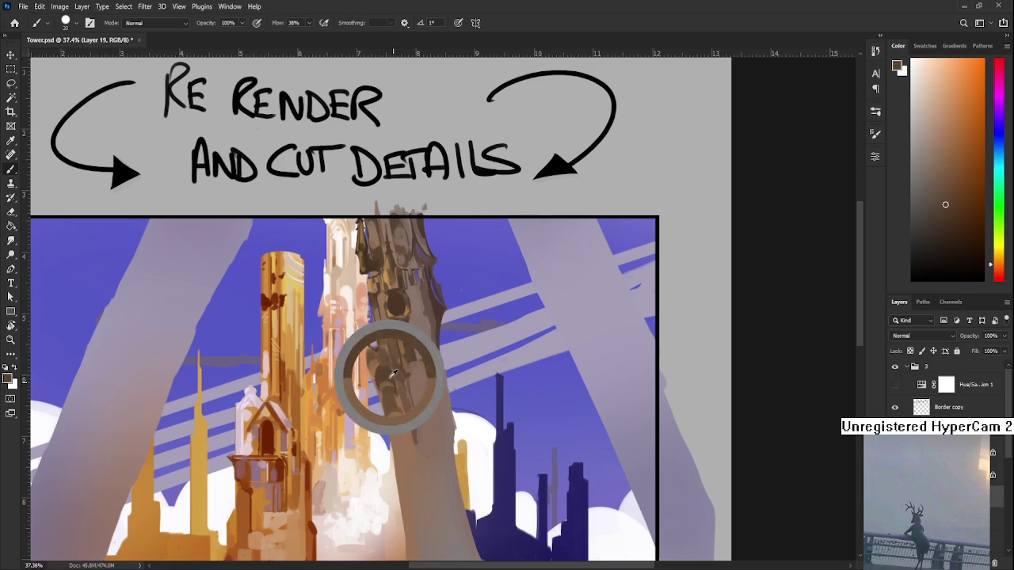
{"action": "left_click", "coordinate": [379, 371], "text": "alt"}
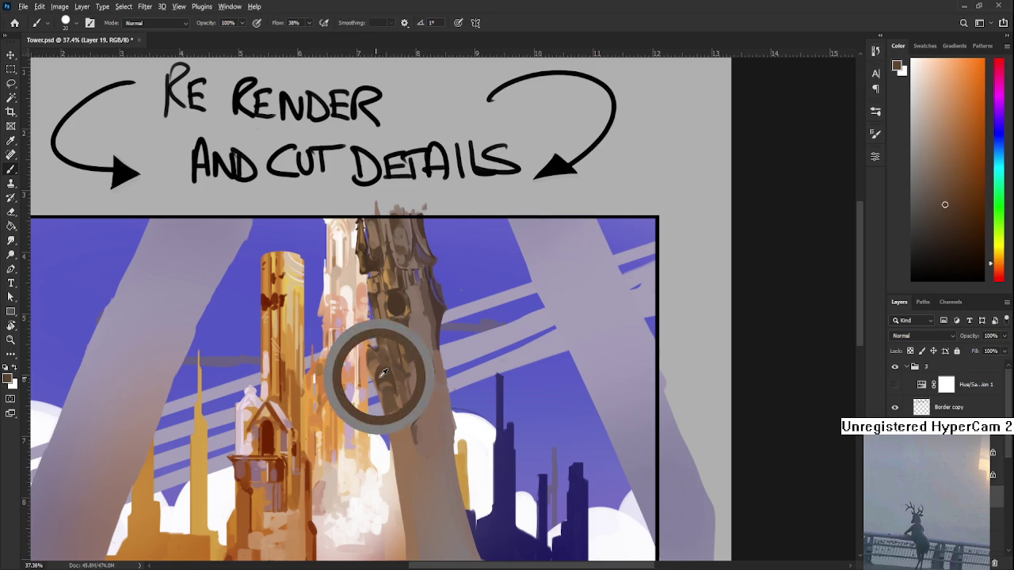
{"action": "left_click_drag", "start_coordinate": [377, 374], "coordinate": [378, 400]}
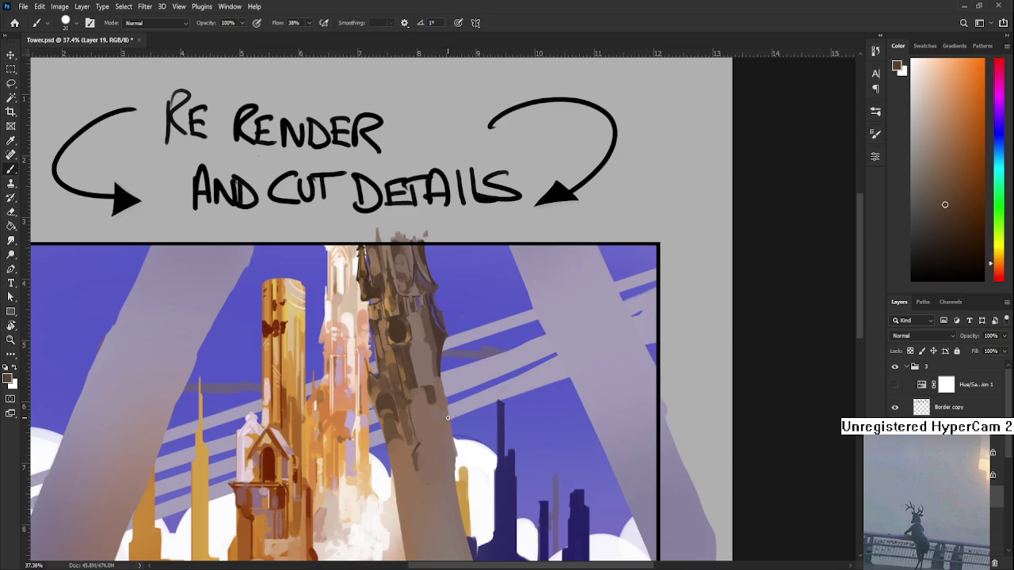
With a larger brush, paint dark and light sampled-brown strokes on the tower's midsection
{"action": "left_click_drag", "start_coordinate": [430, 412], "coordinate": [415, 364]}
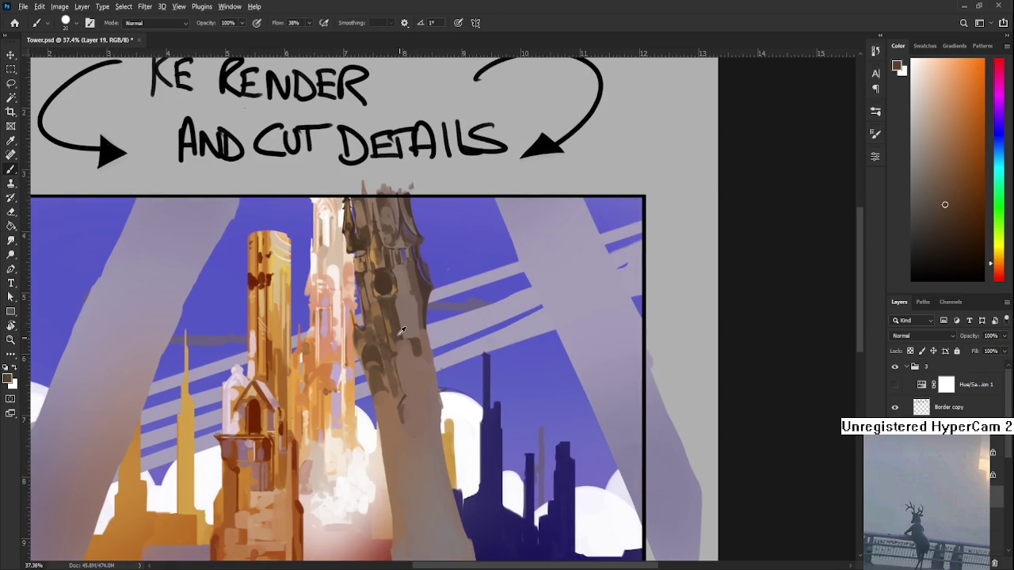
{"action": "key", "text": "bracketright"}
{"action": "key", "text": "bracketright"}
{"action": "key", "text": "bracketright"}
{"action": "left_click_drag", "start_coordinate": [411, 349], "coordinate": [417, 386]}
{"action": "left_click", "coordinate": [422, 396], "text": "alt"}
{"action": "left_click", "coordinate": [406, 366], "text": "alt"}
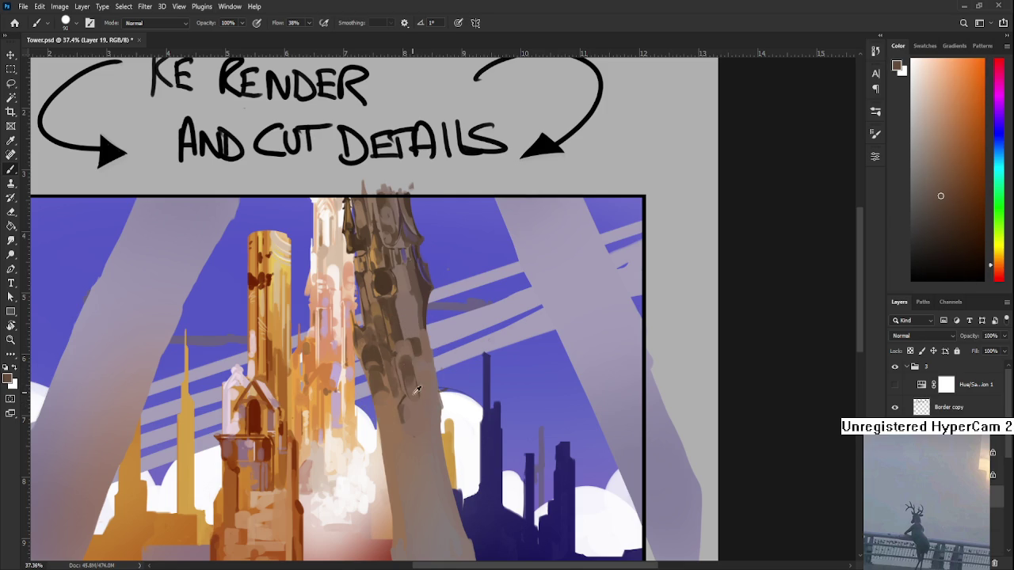
{"action": "left_click", "coordinate": [411, 365], "text": "alt"}
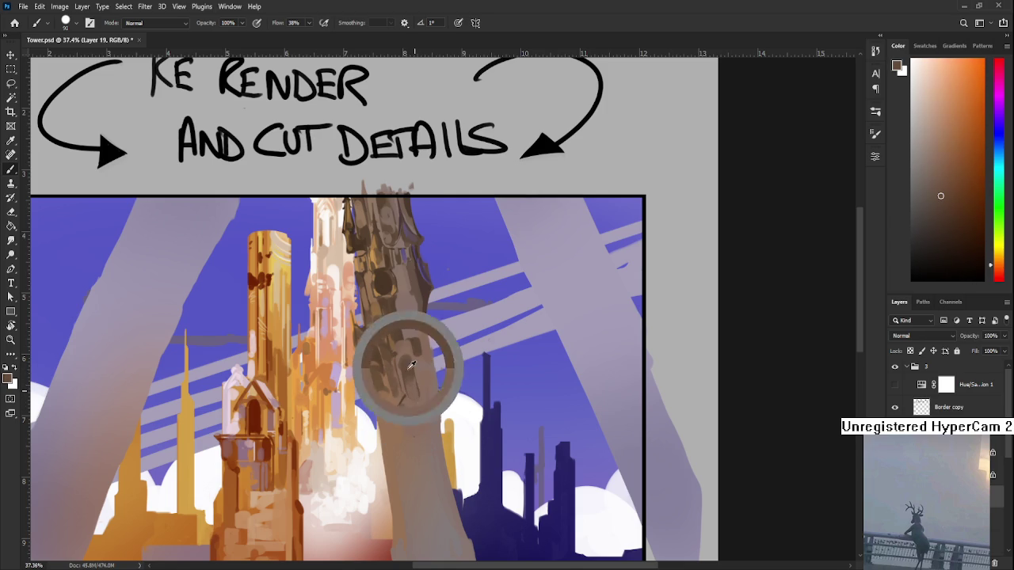
{"action": "left_click", "coordinate": [417, 407], "text": "alt"}
{"action": "mouse_move", "coordinate": [416, 411]}
{"action": "left_mouse_down"}
{"action": "mouse_move", "coordinate": [427, 447]}
{"action": "mouse_move", "coordinate": [417, 386]}
{"action": "left_mouse_up"}
{"action": "left_click", "coordinate": [418, 416], "text": "alt"}
{"action": "left_click", "coordinate": [420, 426], "text": "alt"}
{"action": "left_click", "coordinate": [419, 411], "text": "alt"}
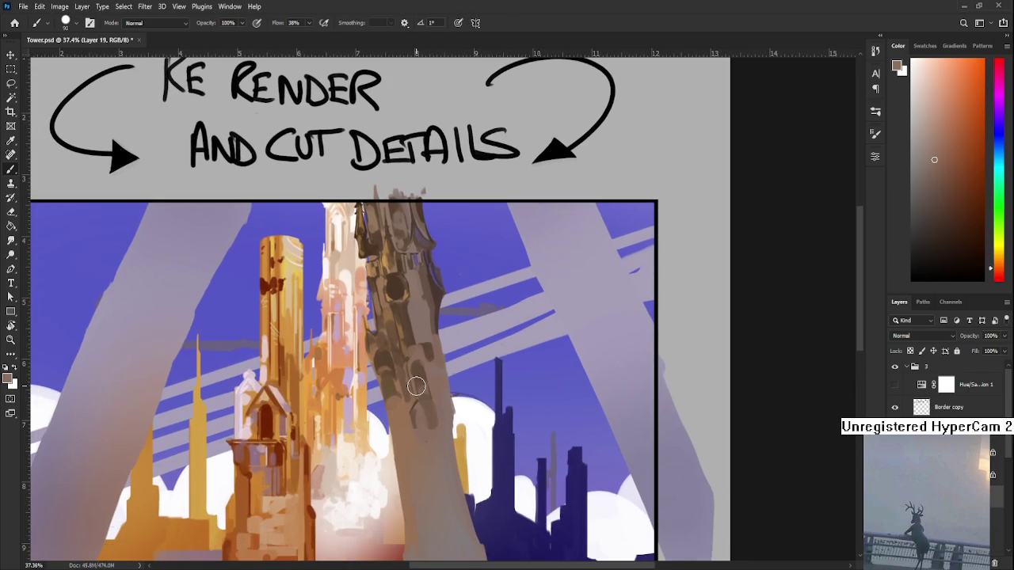
Switch to black and begin handwriting the note below the right-hand arrow
{"action": "scroll", "coordinate": [417, 385], "scroll_direction": "down", "scroll_amount": 1}
{"action": "left_click", "coordinate": [910, 277]}
{"action": "mouse_move", "coordinate": [597, 432]}
{"action": "left_mouse_down"}
{"action": "mouse_move", "coordinate": [544, 405]}
{"action": "mouse_move", "coordinate": [530, 445]}
{"action": "mouse_move", "coordinate": [634, 370]}
{"action": "mouse_move", "coordinate": [512, 499]}
{"action": "left_mouse_up"}
{"action": "mouse_move", "coordinate": [483, 258]}
{"action": "left_mouse_down"}
{"action": "mouse_move", "coordinate": [474, 270]}
{"action": "mouse_move", "coordinate": [484, 259]}
{"action": "left_mouse_up"}
{"action": "mouse_move", "coordinate": [498, 262]}
{"action": "left_mouse_down"}
{"action": "mouse_move", "coordinate": [498, 274]}
{"action": "mouse_move", "coordinate": [513, 274]}
{"action": "mouse_move", "coordinate": [519, 256]}
{"action": "mouse_move", "coordinate": [566, 247]}
{"action": "mouse_move", "coordinate": [544, 283]}
{"action": "mouse_move", "coordinate": [584, 276]}
{"action": "left_mouse_up"}
Add the full stop after BRB to finish the 'DINNER BRB.' note
{"action": "left_click", "coordinate": [593, 274]}
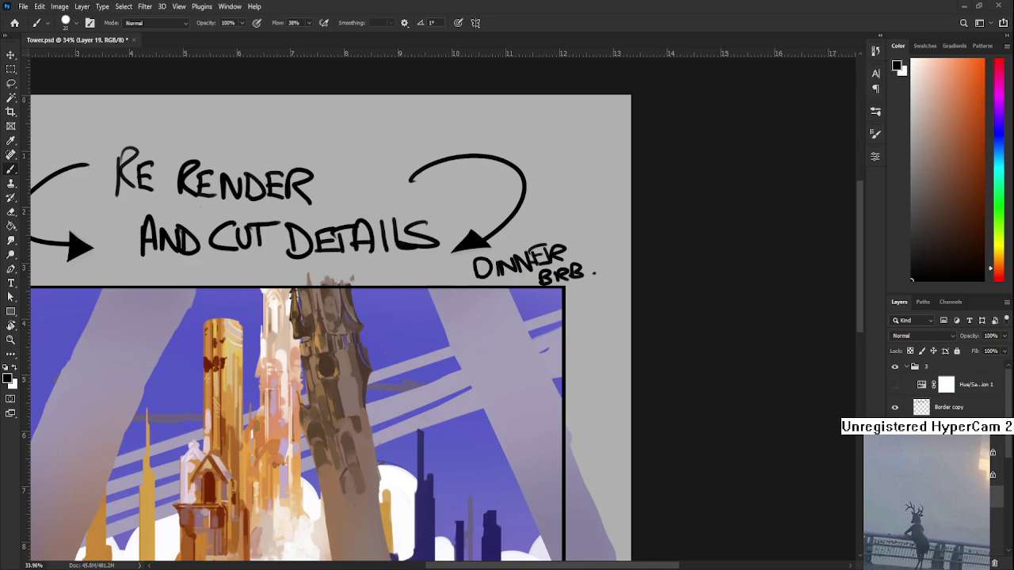
Lasso-select the handwritten 'DINNER BRB' note in the grey margin and delete it
{"action": "key", "text": "l"}
{"action": "left_click_drag", "start_coordinate": [474, 295], "coordinate": [554, 329]}
{"action": "key", "text": "Delete"}
{"action": "key", "text": "ctrl+d"}
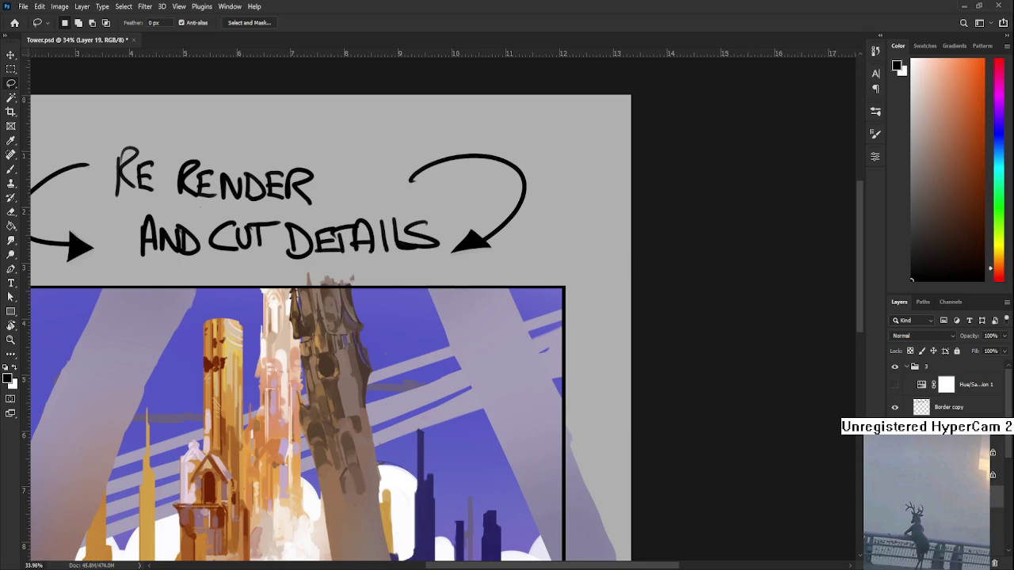
{"action": "scroll", "coordinate": [595, 448], "scroll_direction": "down", "scroll_amount": 1}
{"action": "scroll", "coordinate": [546, 430], "scroll_direction": "down", "scroll_amount": 1}
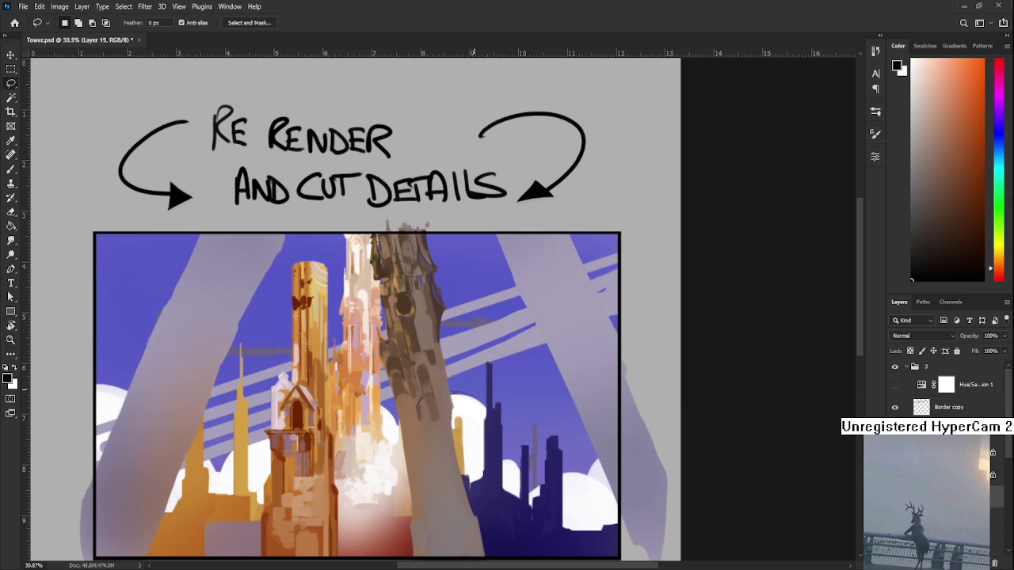
With the Brush, sample browns from the tower and begin dabbing over its middle
{"action": "key", "text": "b"}
{"action": "scroll", "coordinate": [412, 369], "scroll_direction": "down", "scroll_amount": 1}
{"action": "left_click", "coordinate": [402, 335], "text": "alt"}
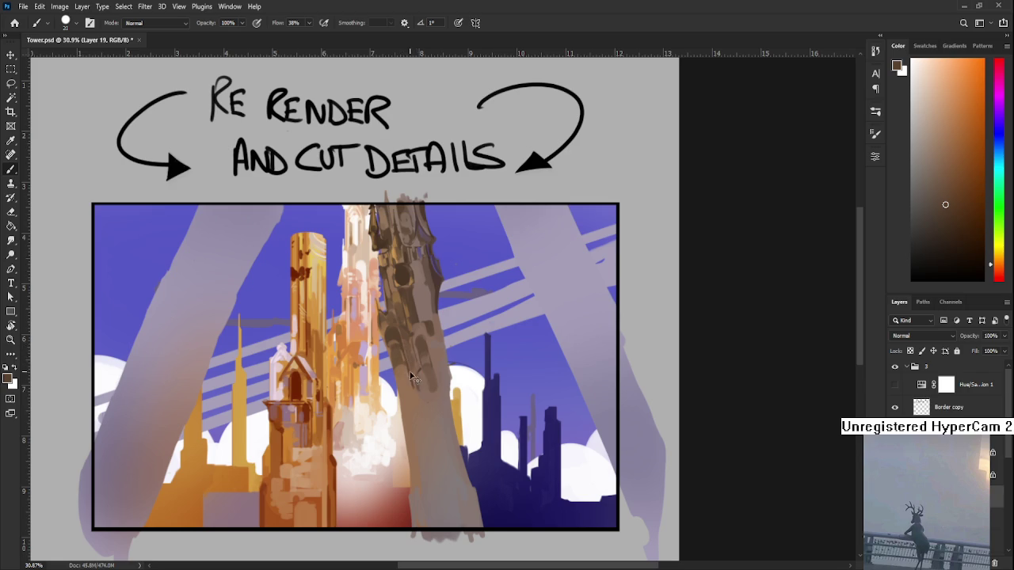
{"action": "left_click", "coordinate": [404, 369], "text": "alt"}
{"action": "left_click", "coordinate": [425, 372], "text": "alt"}
{"action": "left_click_drag", "start_coordinate": [425, 377], "coordinate": [421, 380]}
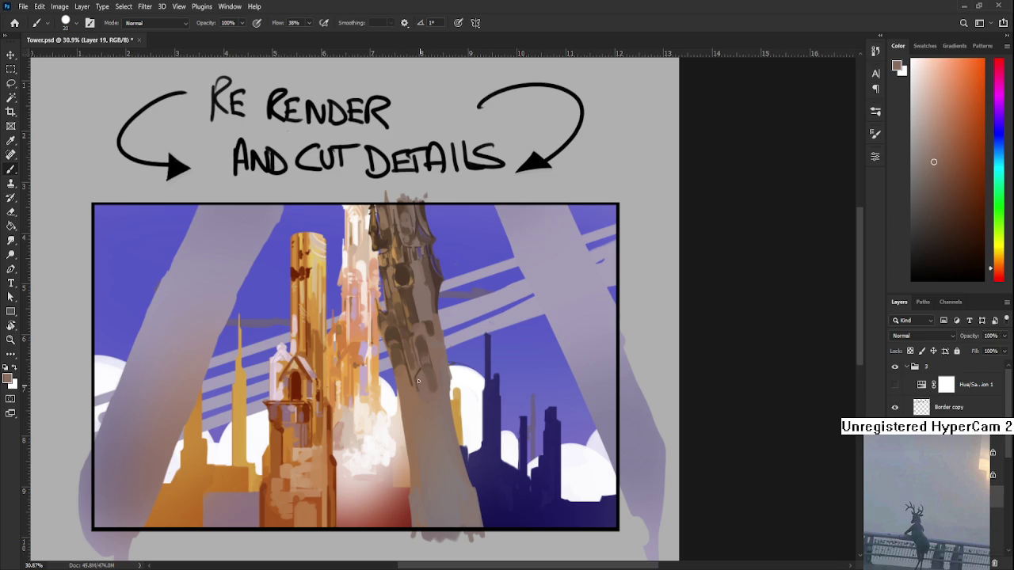
{"action": "left_click", "coordinate": [424, 368], "text": "alt"}
Keep painting the tower's middle with sampled reddish, orange and darker brown tones
{"action": "left_click", "coordinate": [424, 384], "text": "alt"}
{"action": "left_click", "coordinate": [431, 384], "text": "alt"}
{"action": "left_click", "coordinate": [423, 373], "text": "alt"}
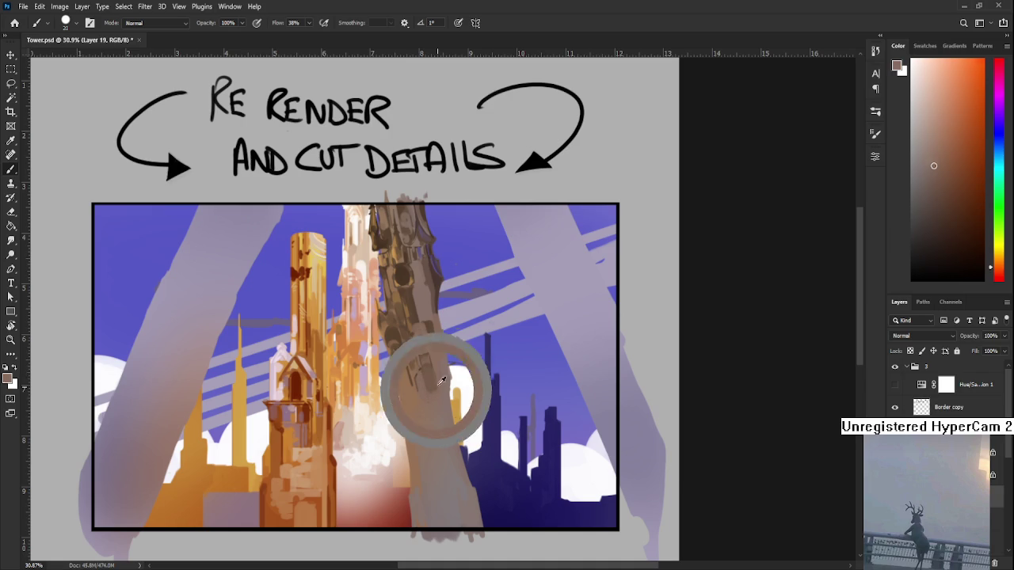
{"action": "left_click", "coordinate": [439, 373], "text": "alt"}
{"action": "left_click", "coordinate": [430, 371], "text": "alt"}
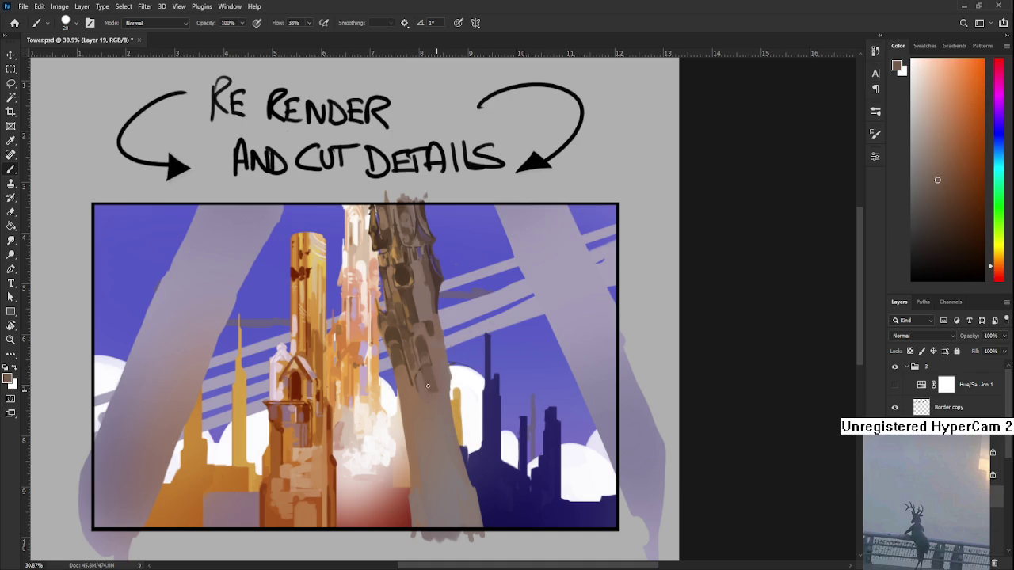
{"action": "left_click", "coordinate": [433, 388], "text": "alt"}
{"action": "left_click", "coordinate": [432, 386], "text": "alt"}
{"action": "left_click", "coordinate": [434, 393], "text": "alt"}
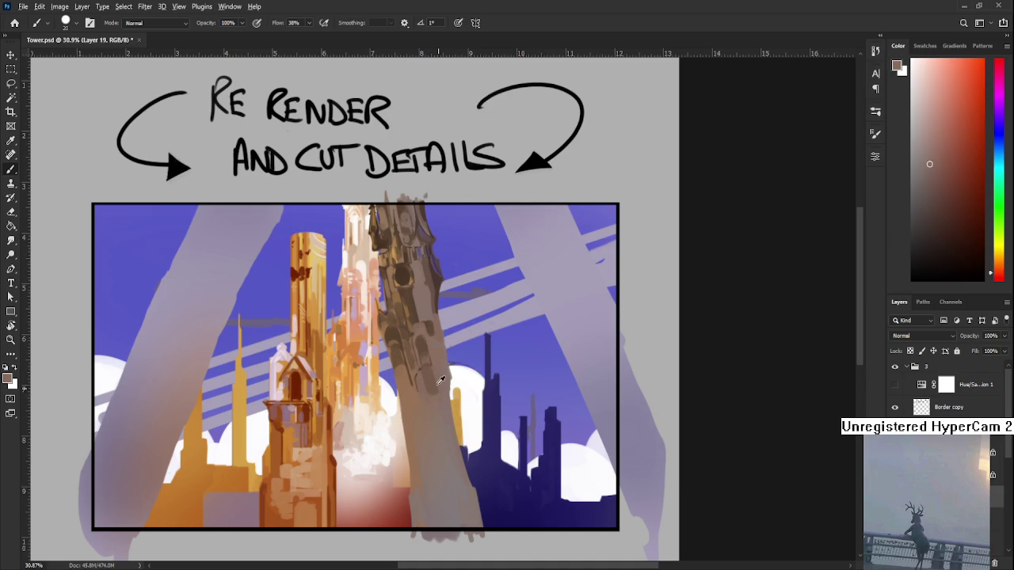
{"action": "left_click", "coordinate": [426, 358], "text": "alt"}
{"action": "left_click", "coordinate": [423, 369], "text": "alt"}
{"action": "left_click", "coordinate": [428, 369], "text": "alt"}
{"action": "scroll", "coordinate": [289, 151], "scroll_direction": "down", "scroll_amount": 1}
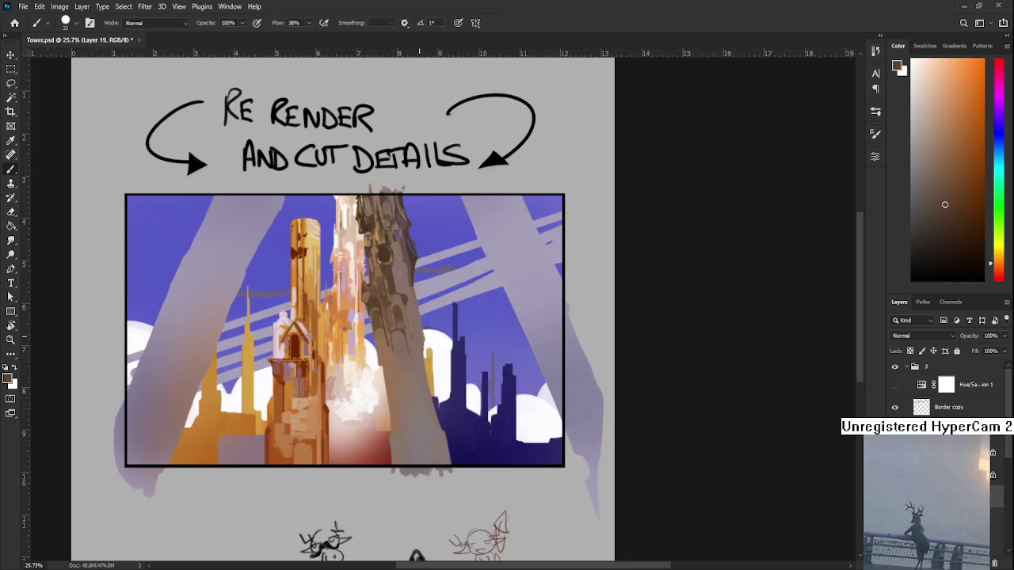
Zoom in on the tower and paint its shaft with lighter sampled grey tones
{"action": "scroll", "coordinate": [365, 265], "scroll_direction": "up", "scroll_amount": 1}
{"action": "scroll", "coordinate": [417, 308], "scroll_direction": "up", "scroll_amount": 1}
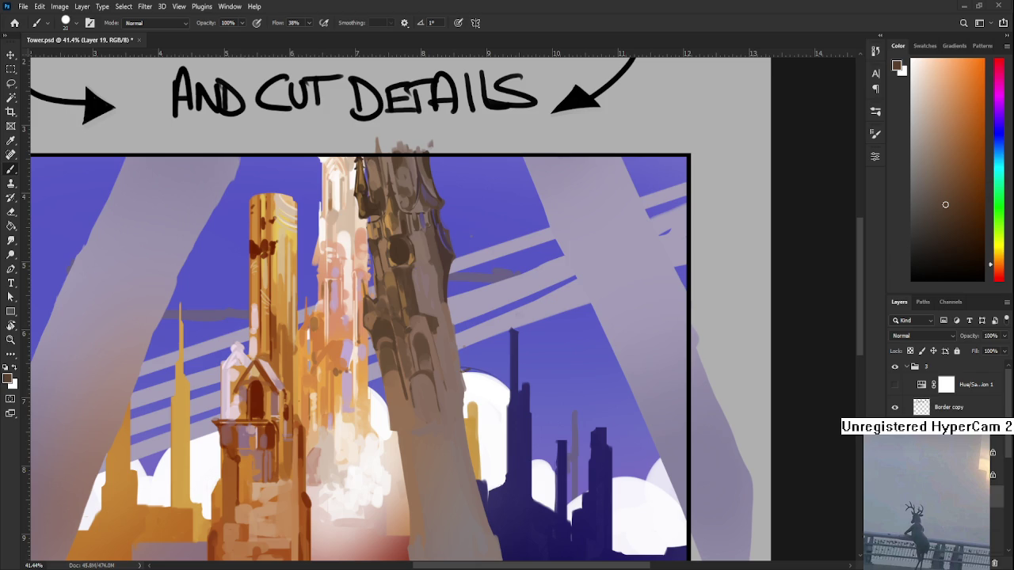
{"action": "left_click_drag", "start_coordinate": [418, 376], "coordinate": [434, 347]}
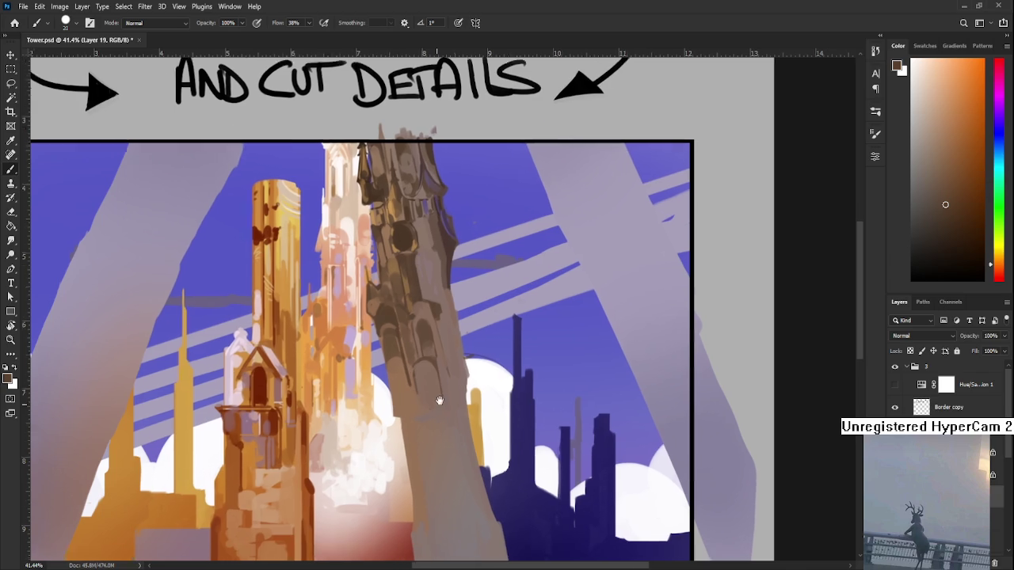
{"action": "left_click", "coordinate": [434, 346], "text": "alt"}
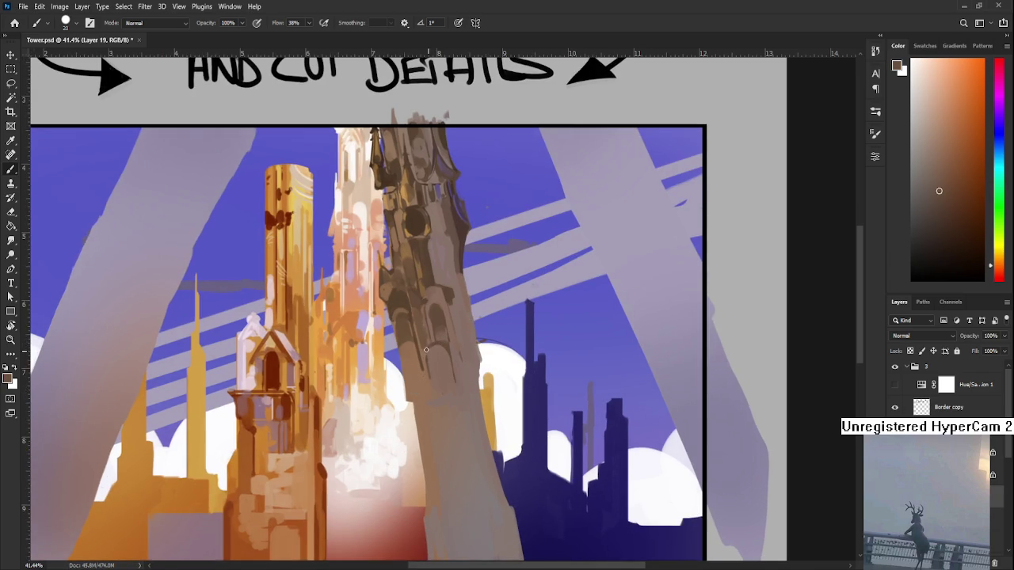
{"action": "left_click", "coordinate": [424, 358], "text": "alt"}
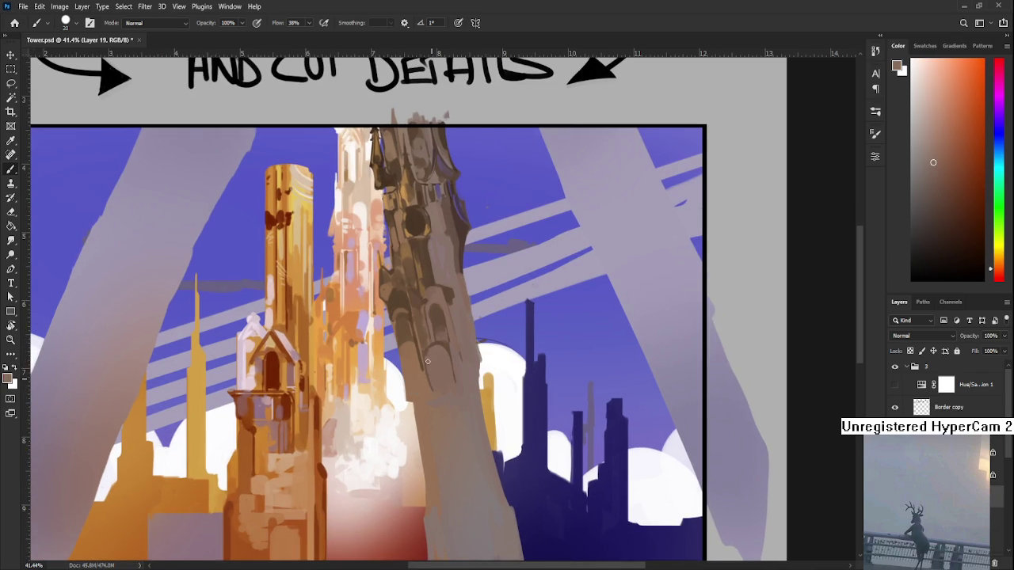
{"action": "left_click", "coordinate": [453, 348], "text": "alt"}
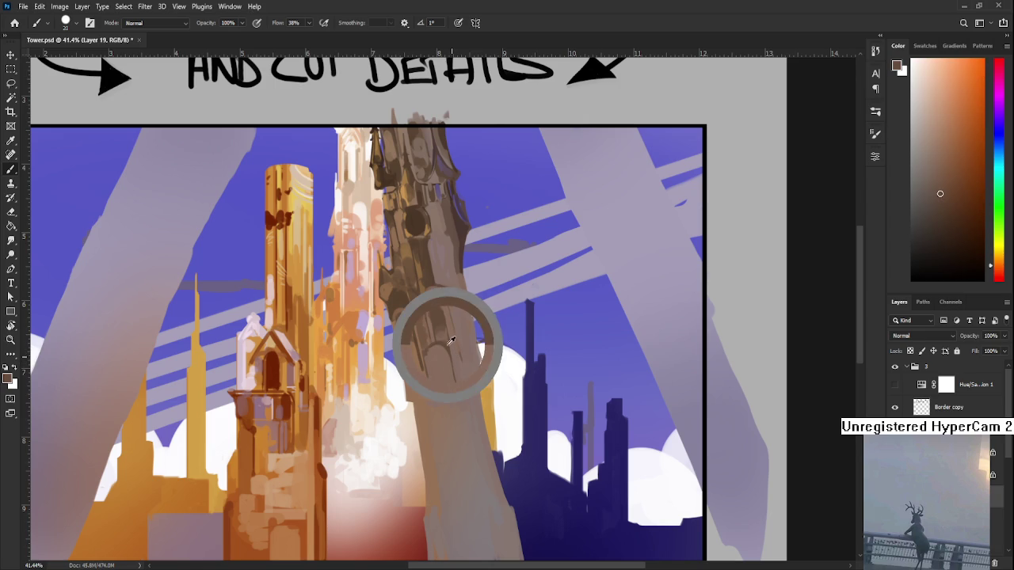
{"action": "left_click", "coordinate": [451, 369], "text": "alt"}
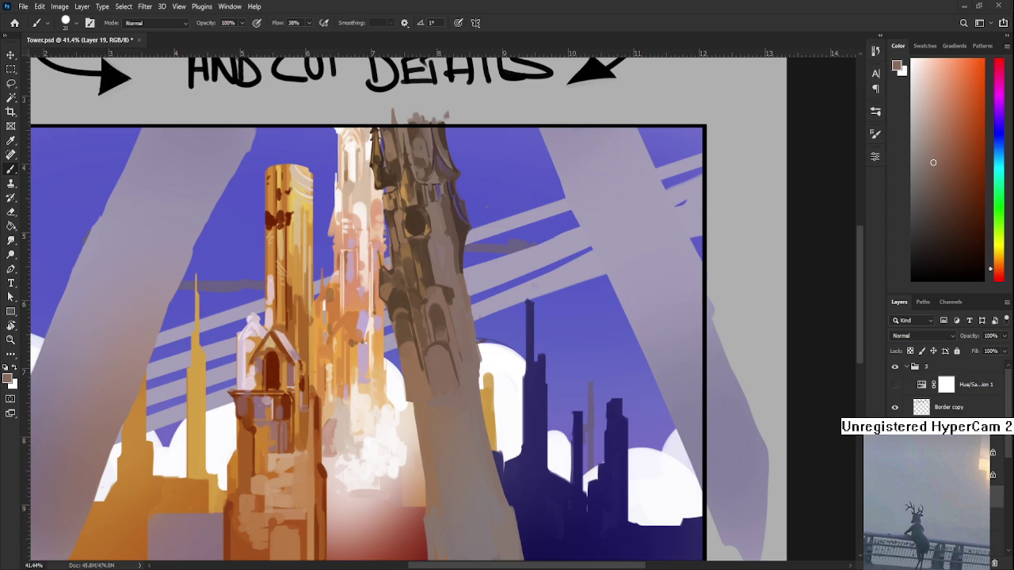
{"action": "left_click_drag", "start_coordinate": [480, 385], "coordinate": [457, 338]}
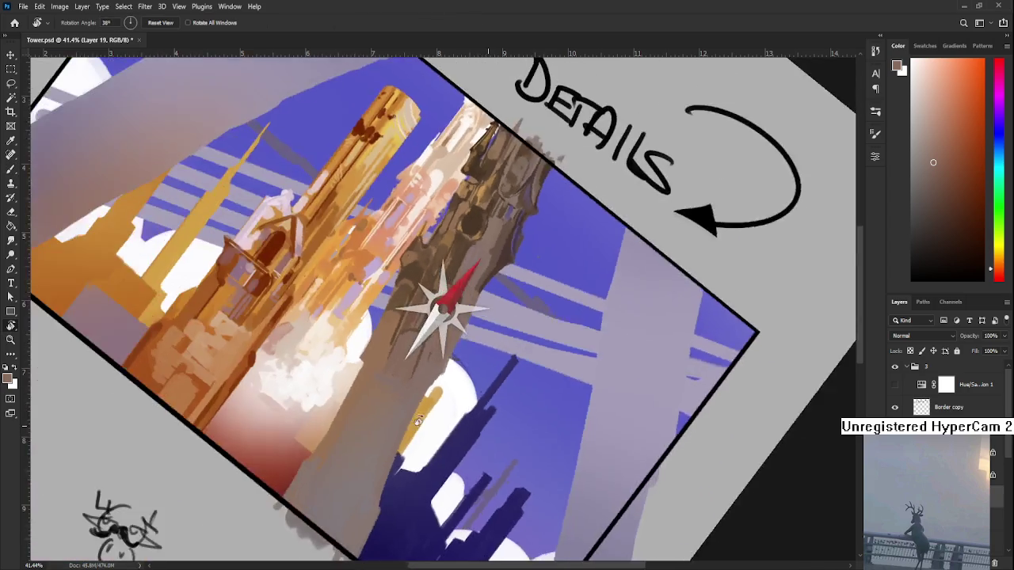
Sample a dark brown and brush vertical stone-block streaks down the tower's lower middle
{"action": "left_click", "coordinate": [435, 314], "text": "alt"}
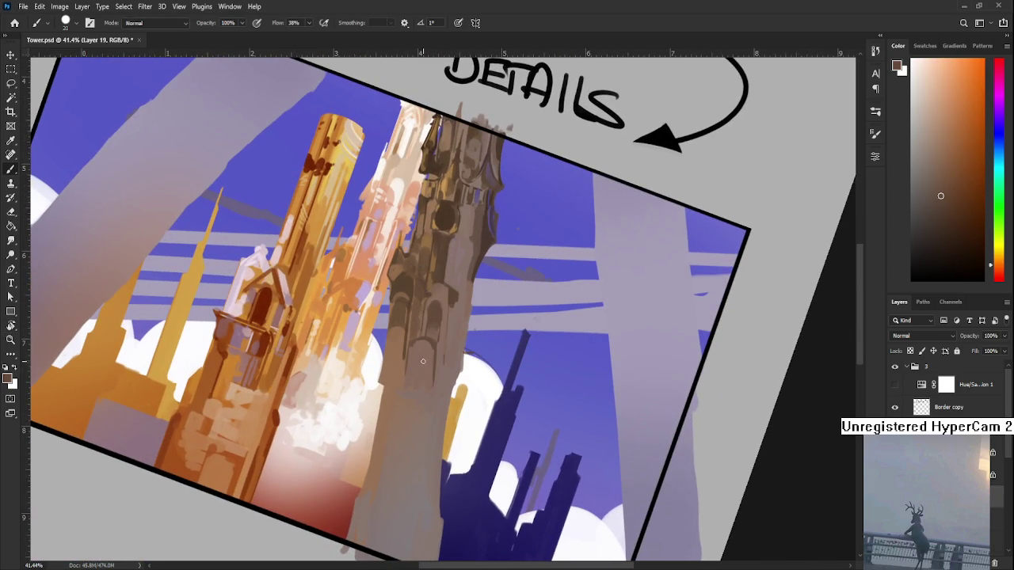
{"action": "left_click_drag", "start_coordinate": [419, 358], "coordinate": [413, 396]}
{"action": "left_click", "coordinate": [408, 403], "text": "alt"}
{"action": "left_click", "coordinate": [420, 372], "text": "alt"}
{"action": "left_click", "coordinate": [425, 355], "text": "alt"}
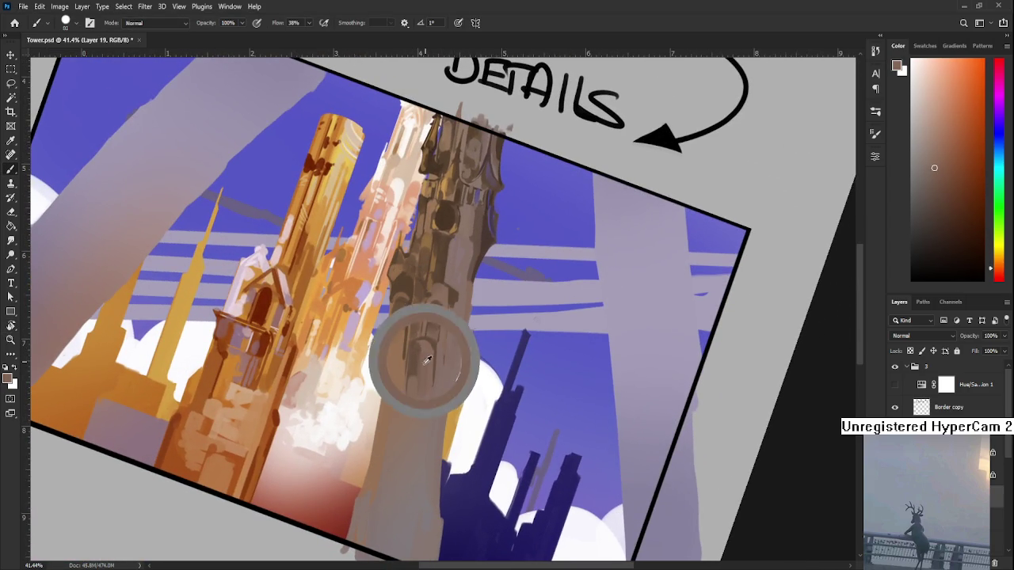
{"action": "left_click", "coordinate": [417, 350], "text": "alt"}
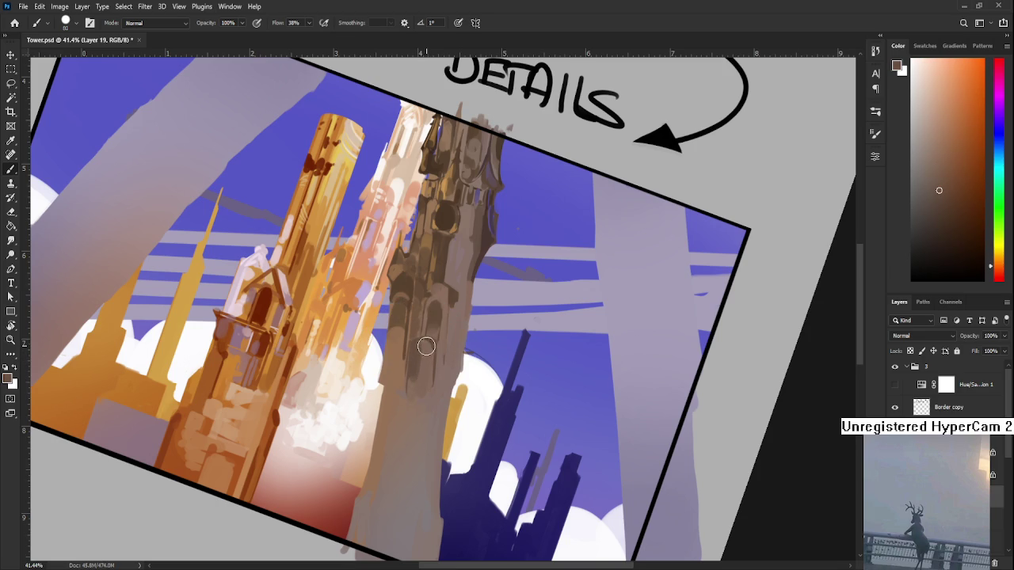
{"action": "left_click", "coordinate": [428, 352], "text": "alt"}
{"action": "left_click", "coordinate": [427, 379], "text": "alt"}
Level the rotated view, then paint dark block details below the tower's round opening
{"action": "key", "text": "r"}
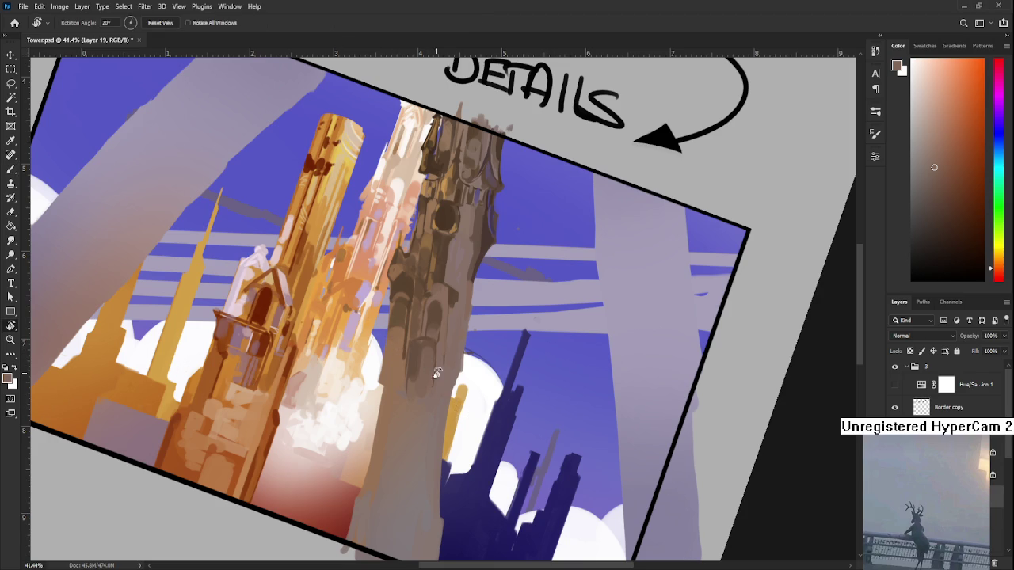
{"action": "left_click_drag", "start_coordinate": [423, 362], "coordinate": [434, 271]}
{"action": "left_click", "coordinate": [436, 290], "text": "alt"}
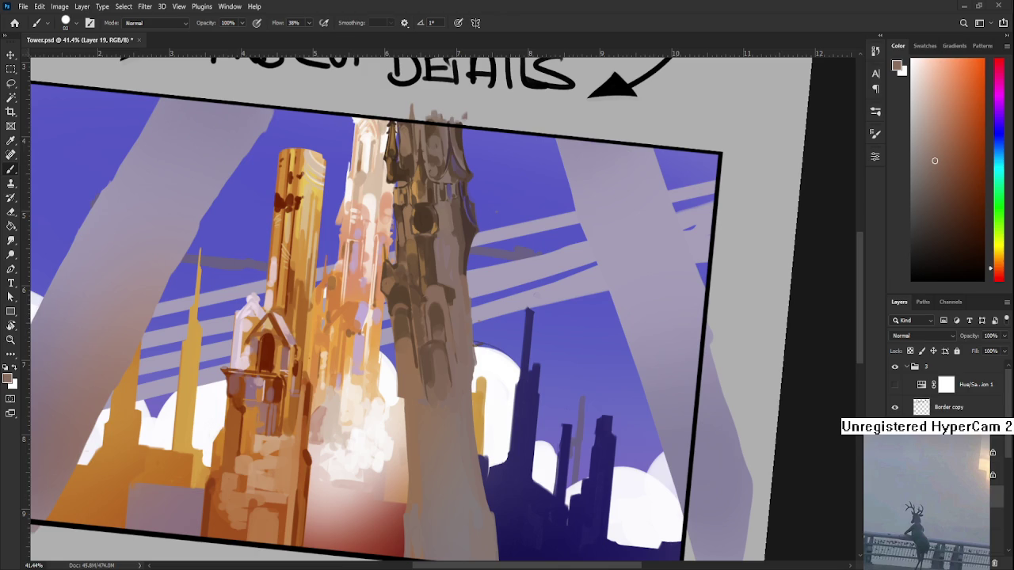
{"action": "left_click", "coordinate": [430, 388], "text": "alt"}
{"action": "left_click", "coordinate": [417, 384], "text": "alt"}
{"action": "left_click", "coordinate": [436, 385], "text": "alt"}
{"action": "left_click", "coordinate": [431, 359], "text": "alt"}
{"action": "left_click", "coordinate": [434, 354], "text": "alt"}
{"action": "left_click", "coordinate": [437, 355], "text": "alt"}
{"action": "left_click", "coordinate": [452, 340], "text": "alt"}
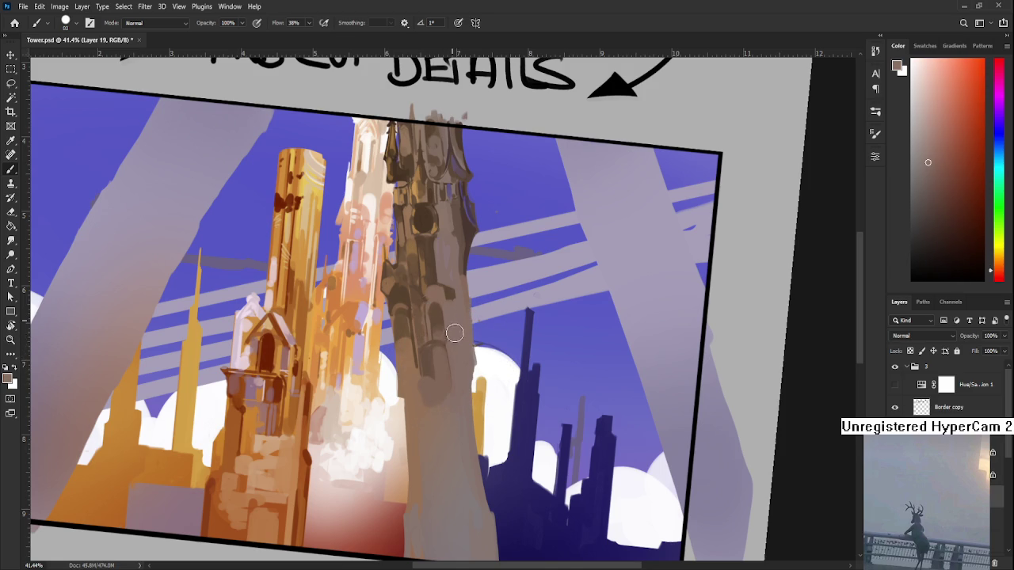
{"action": "left_click_drag", "start_coordinate": [453, 329], "coordinate": [452, 385]}
Cut in cleaner tower edges using sampled light, dark and warm orange tones
{"action": "left_click", "coordinate": [419, 364], "text": "alt"}
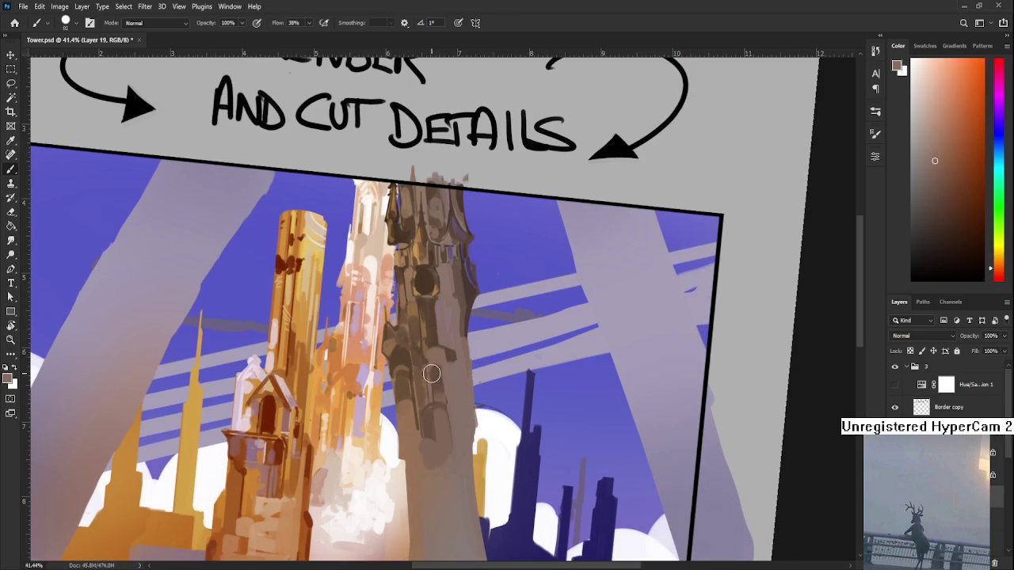
{"action": "left_click", "coordinate": [431, 379], "text": "alt"}
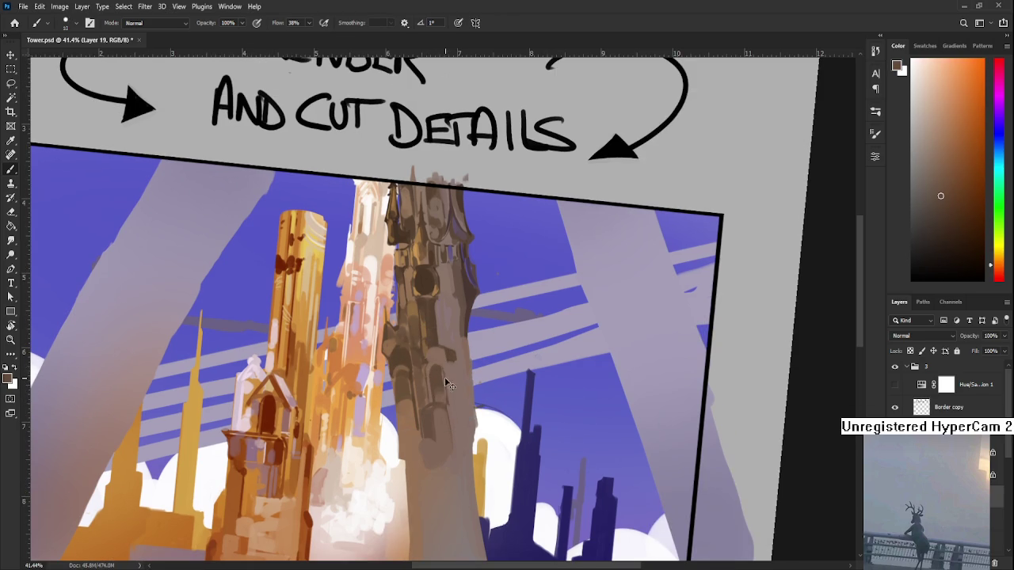
{"action": "left_click", "coordinate": [449, 398], "text": "alt"}
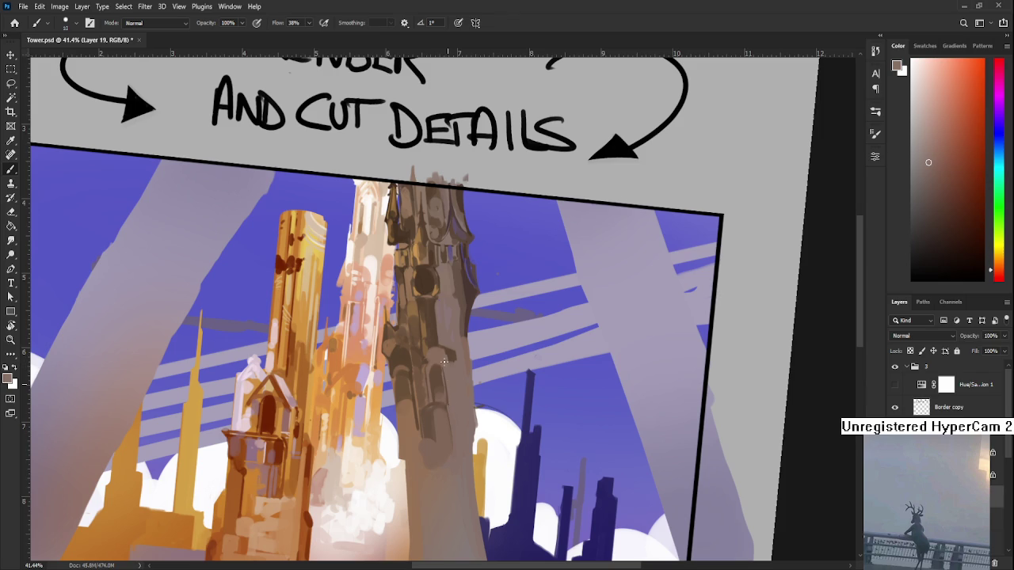
{"action": "left_click", "coordinate": [448, 372], "text": "alt"}
{"action": "left_click", "coordinate": [451, 373], "text": "alt"}
{"action": "left_click", "coordinate": [455, 372], "text": "alt"}
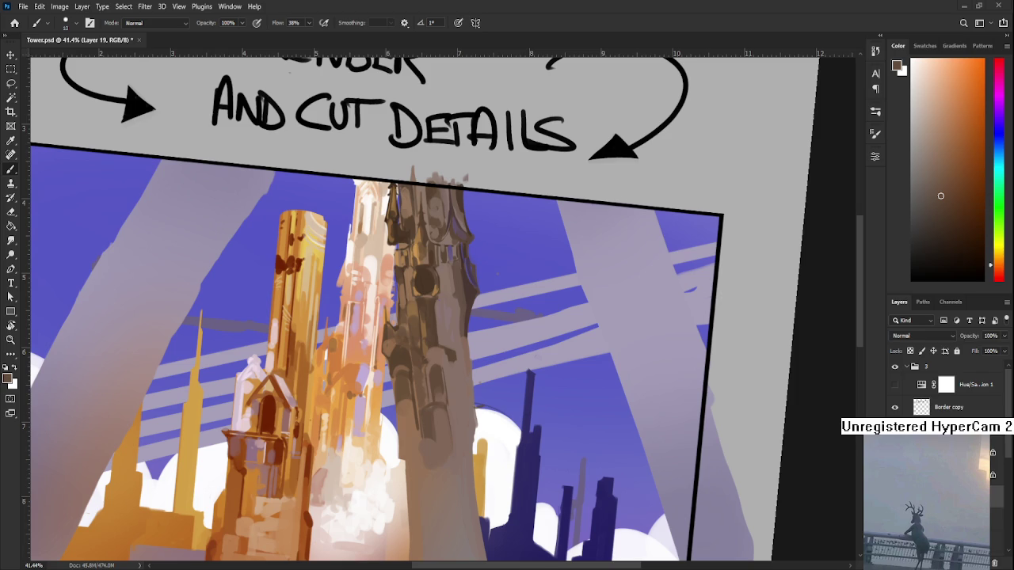
Paint lighter mid tones further up the tower body, then enlarge the brush
{"action": "mouse_move", "coordinate": [523, 377]}
{"action": "left_mouse_down"}
{"action": "mouse_move", "coordinate": [461, 356]}
{"action": "mouse_move", "coordinate": [465, 333]}
{"action": "left_mouse_up"}
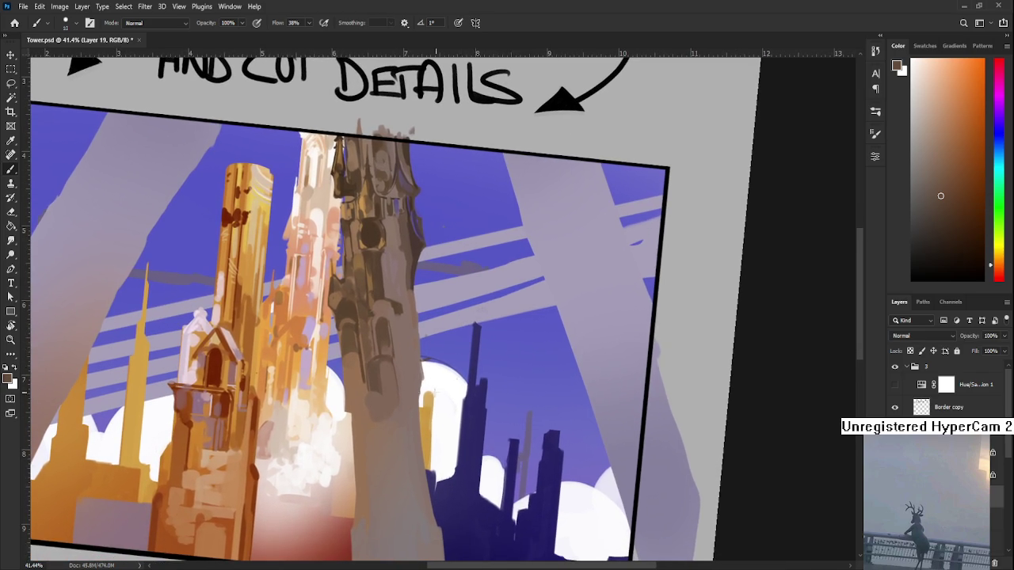
{"action": "left_click_drag", "start_coordinate": [416, 390], "coordinate": [455, 376]}
{"action": "left_click", "coordinate": [437, 349], "text": "alt"}
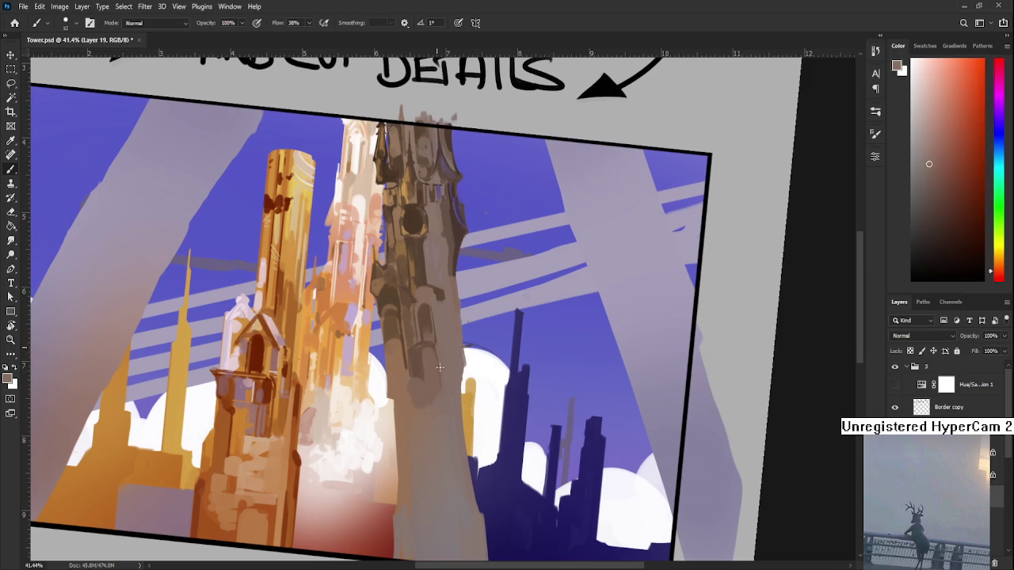
{"action": "left_click", "coordinate": [421, 332], "text": "alt"}
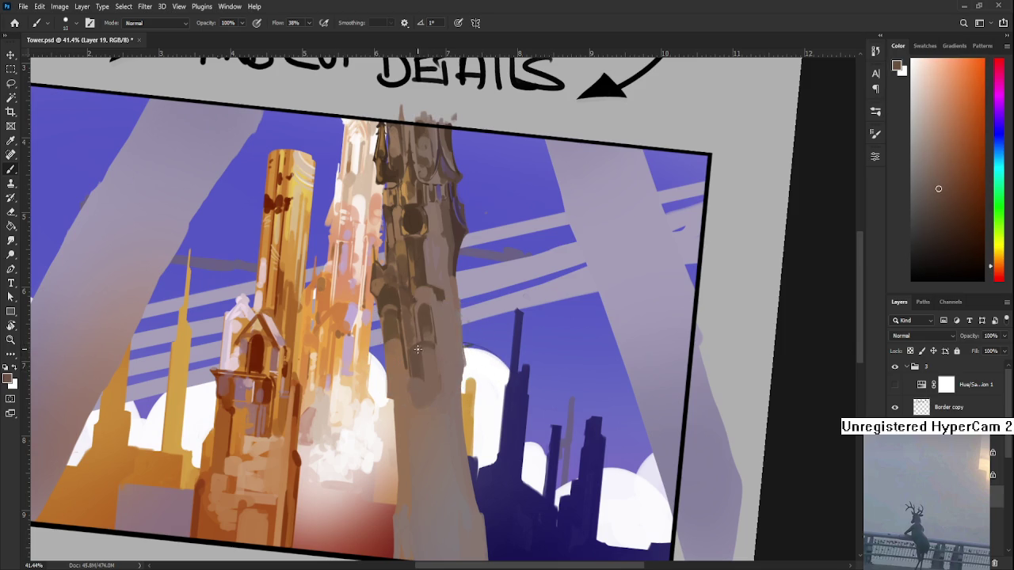
{"action": "left_click", "coordinate": [418, 348], "text": "alt"}
{"action": "left_click", "coordinate": [417, 351], "text": "alt"}
{"action": "left_click_drag", "start_coordinate": [421, 340], "coordinate": [425, 335]}
{"action": "key", "text": "bracketright"}
{"action": "key", "text": "bracketright"}
Add darker grey and brown detail strokes lower on the tower body
{"action": "scroll", "coordinate": [430, 336], "scroll_direction": "up", "scroll_amount": 2}
{"action": "left_click", "coordinate": [434, 356], "text": "alt"}
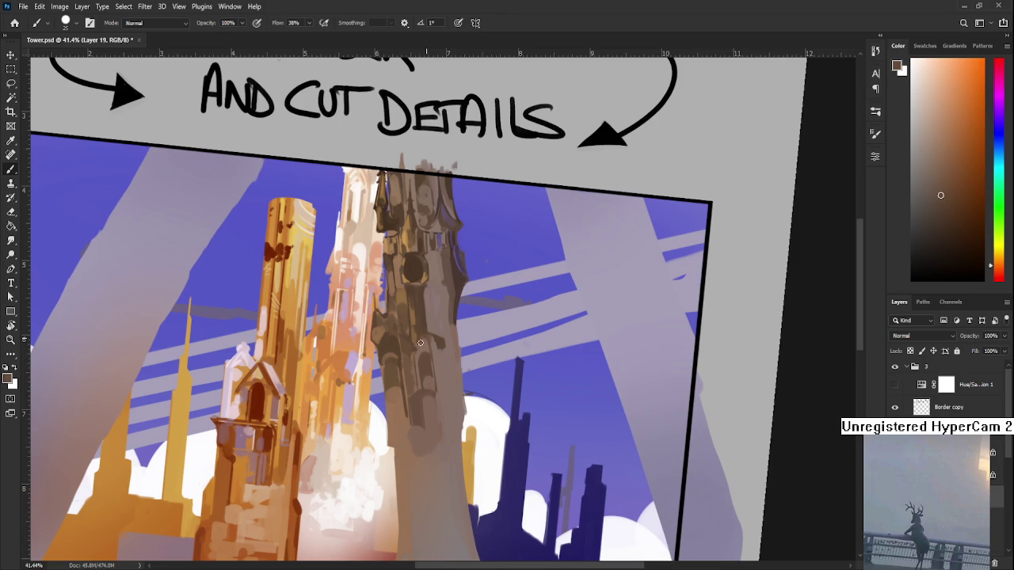
{"action": "left_click", "coordinate": [426, 342], "text": "alt"}
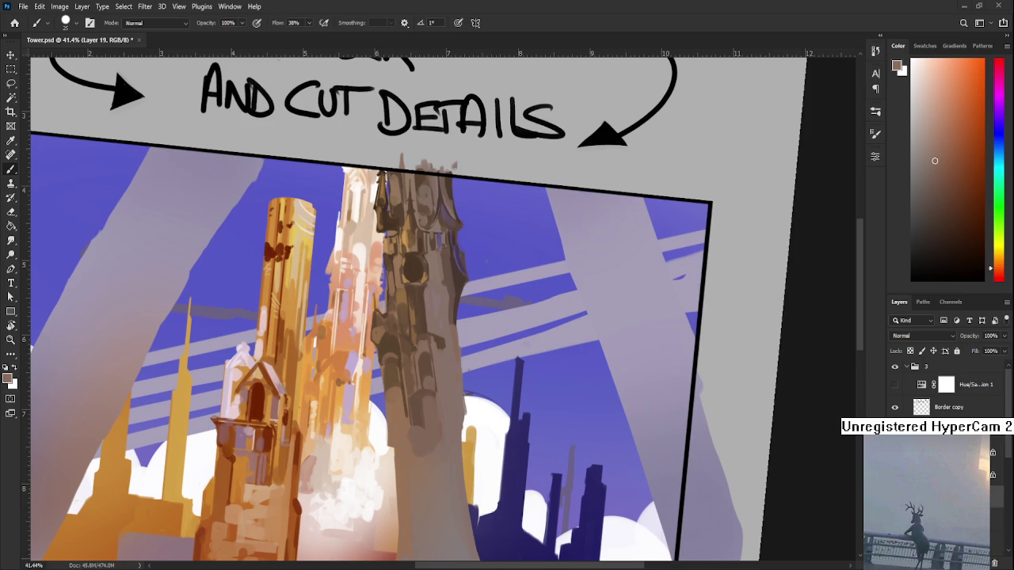
{"action": "left_click", "coordinate": [421, 418], "text": "alt"}
{"action": "left_click", "coordinate": [418, 420], "text": "alt"}
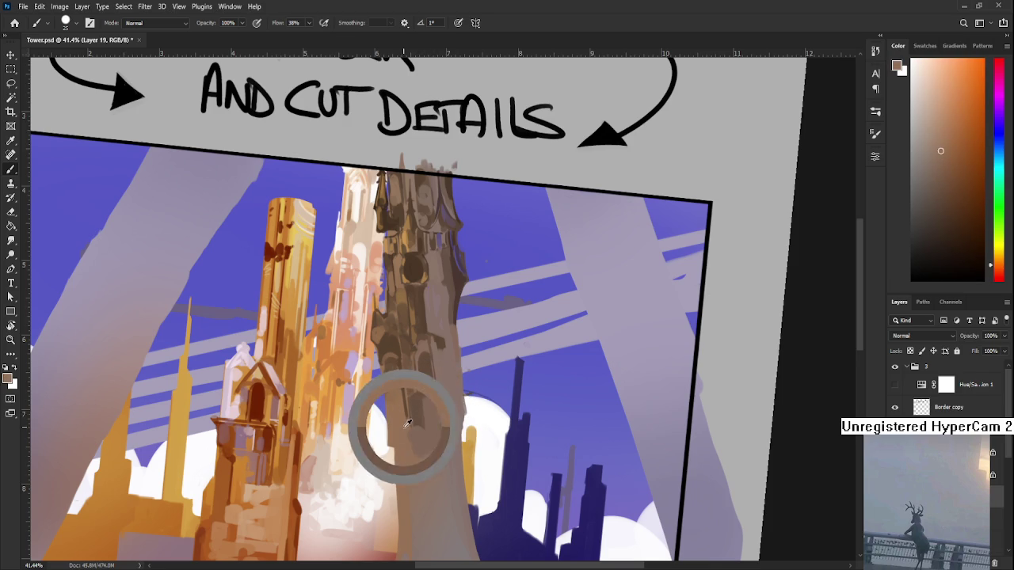
{"action": "left_click_drag", "start_coordinate": [410, 453], "coordinate": [374, 295]}
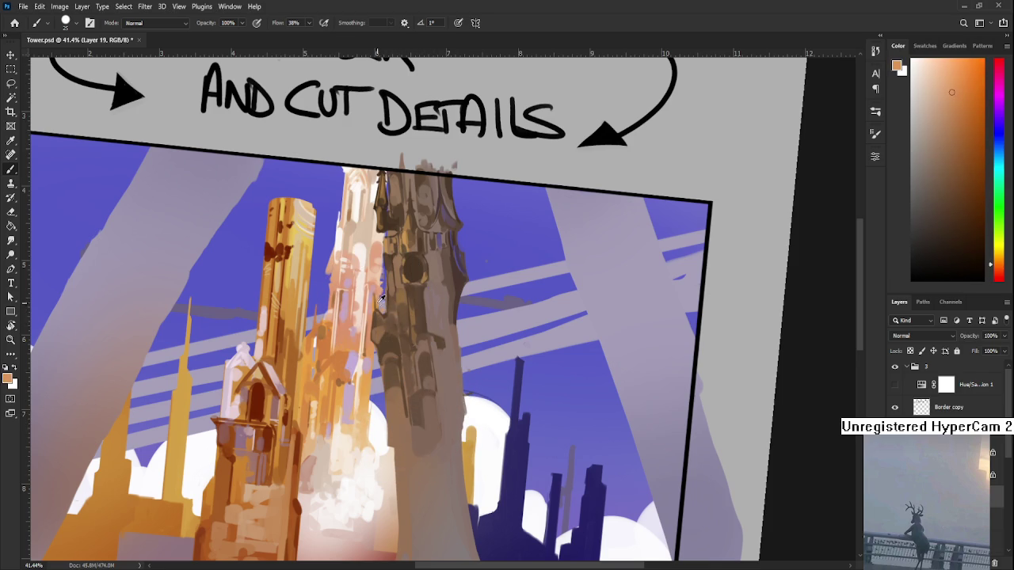
{"action": "left_click", "coordinate": [373, 323], "text": "alt"}
{"action": "left_click_drag", "start_coordinate": [388, 345], "coordinate": [369, 278]}
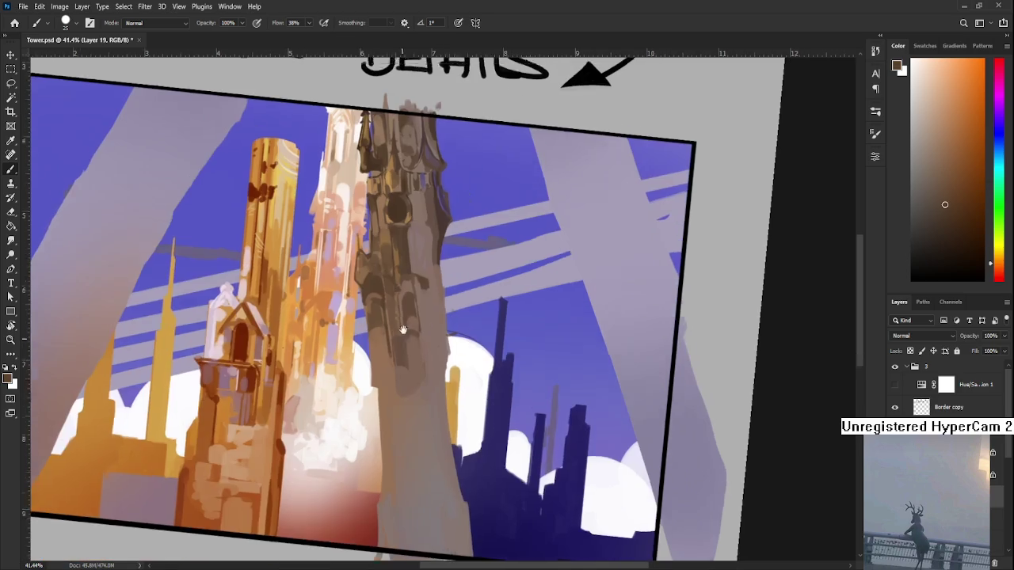
Paint small dark and tan detail strokes on the tower's middle body
{"action": "left_click", "coordinate": [386, 351], "text": "alt"}
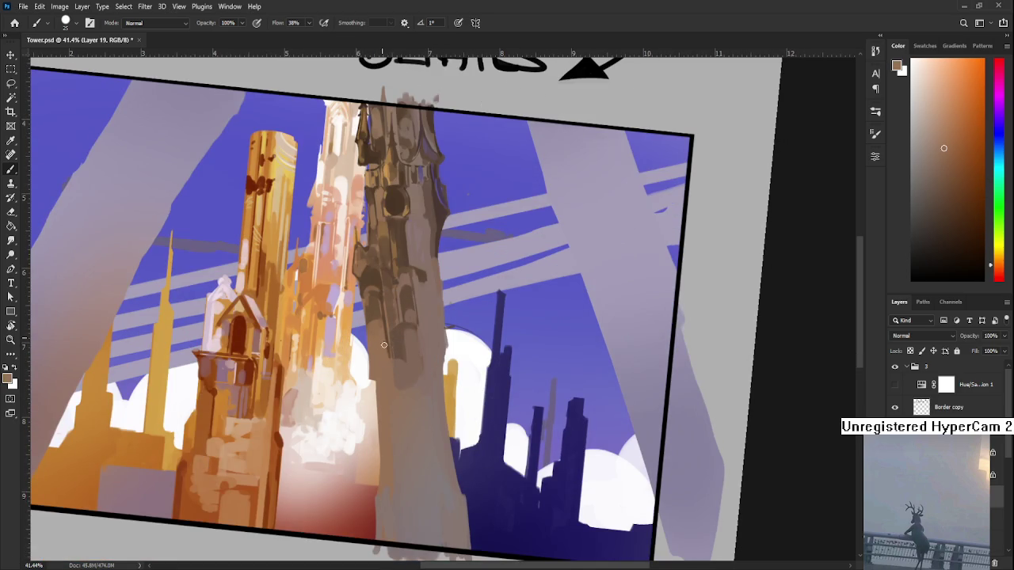
{"action": "left_click", "coordinate": [380, 320], "text": "alt"}
{"action": "left_click_drag", "start_coordinate": [383, 310], "coordinate": [382, 328]}
{"action": "left_click", "coordinate": [374, 344], "text": "alt"}
{"action": "left_click", "coordinate": [372, 322], "text": "alt"}
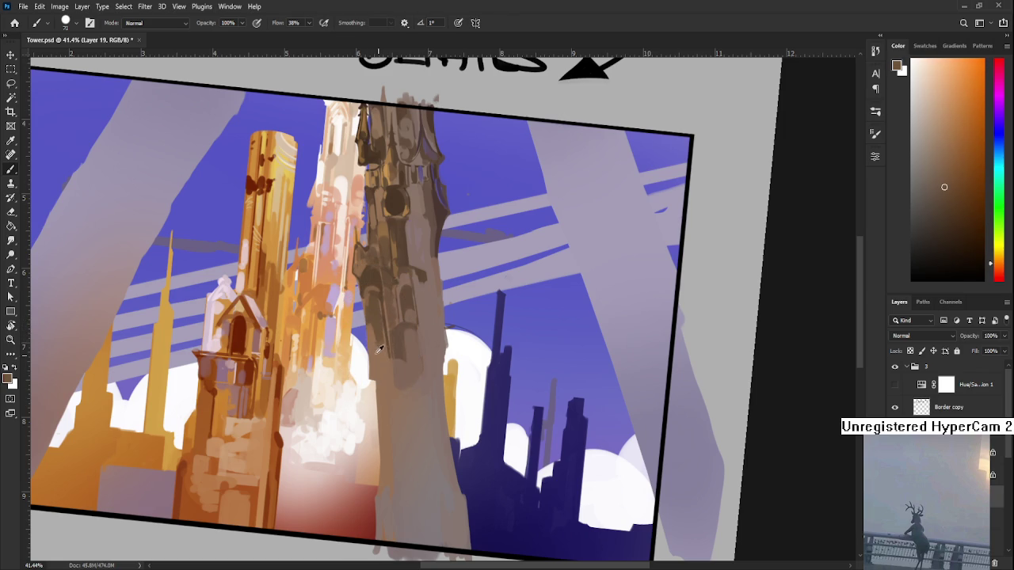
{"action": "left_click", "coordinate": [377, 331], "text": "alt"}
{"action": "left_click", "coordinate": [372, 349], "text": "alt"}
{"action": "left_click", "coordinate": [381, 324], "text": "alt"}
{"action": "left_click", "coordinate": [378, 338], "text": "alt"}
{"action": "left_click", "coordinate": [382, 356], "text": "alt"}
{"action": "left_click", "coordinate": [379, 338], "text": "alt"}
Add light and dark strokes to the lower tower body, then shrink the brush to 5 px
{"action": "left_click_drag", "start_coordinate": [412, 312], "coordinate": [369, 426]}
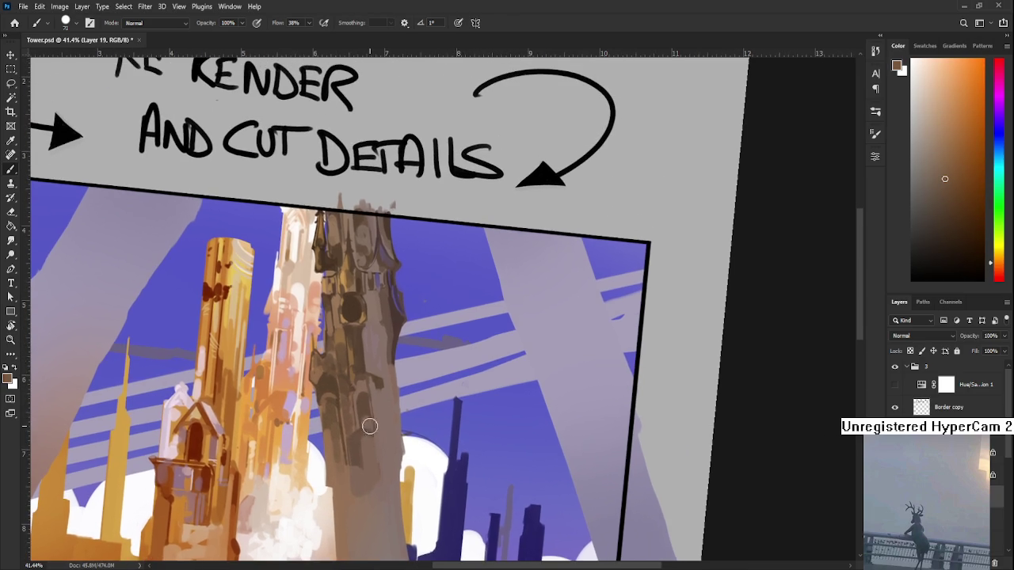
{"action": "left_click", "coordinate": [364, 408], "text": "alt"}
{"action": "left_click", "coordinate": [370, 401], "text": "alt"}
{"action": "left_click", "coordinate": [363, 382], "text": "alt"}
{"action": "left_click", "coordinate": [368, 384], "text": "alt"}
{"action": "mouse_move", "coordinate": [370, 413]}
{"action": "left_mouse_down"}
{"action": "mouse_move", "coordinate": [411, 330]}
{"action": "mouse_move", "coordinate": [400, 319]}
{"action": "mouse_move", "coordinate": [386, 421]}
{"action": "left_mouse_up"}
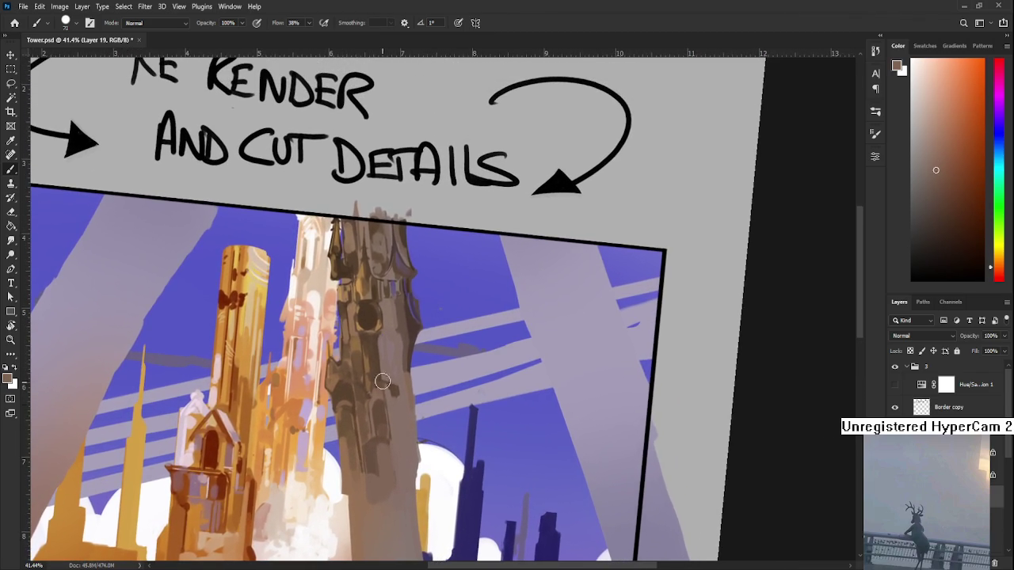
{"action": "left_click", "coordinate": [370, 341], "text": "alt"}
{"action": "key", "text": "bracketleft"}
{"action": "key", "text": "bracketleft"}
{"action": "key", "text": "bracketleft"}
{"action": "mouse_move", "coordinate": [396, 322]}
{"action": "left_mouse_down"}
{"action": "mouse_move", "coordinate": [459, 271]}
{"action": "mouse_move", "coordinate": [411, 397]}
{"action": "mouse_move", "coordinate": [591, 301]}
{"action": "mouse_move", "coordinate": [535, 290]}
{"action": "mouse_move", "coordinate": [546, 400]}
{"action": "mouse_move", "coordinate": [524, 431]}
{"action": "left_mouse_up"}
{"action": "scroll", "coordinate": [427, 346], "scroll_direction": "down", "scroll_amount": 3}
Reset the canvas rotation to level and recentre the painting at 29% zoom
{"action": "scroll", "coordinate": [427, 346], "scroll_direction": "down", "scroll_amount": 6}
{"action": "key", "text": "r"}
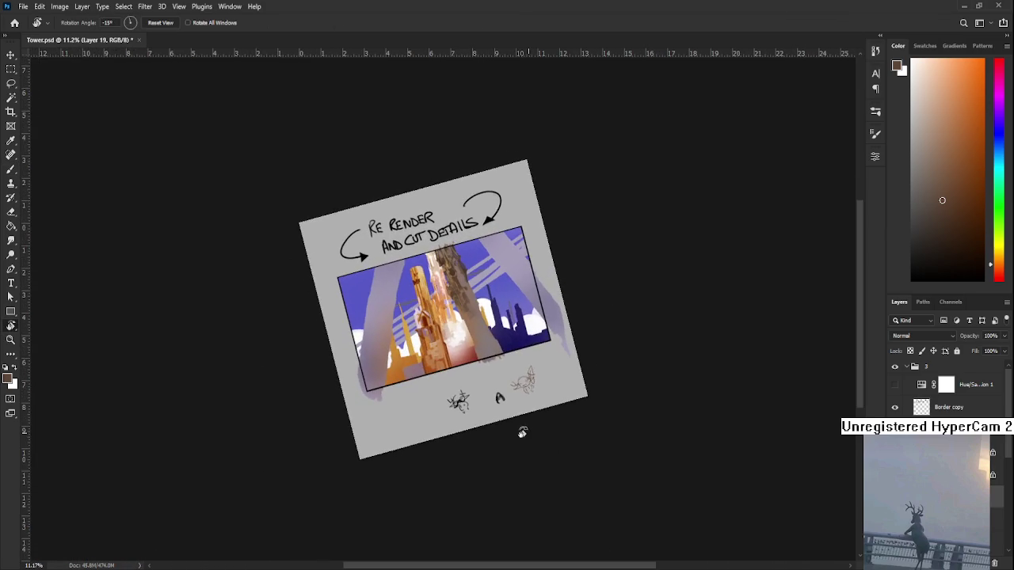
{"action": "key", "text": "Escape"}
{"action": "scroll", "coordinate": [503, 356], "scroll_direction": "up", "scroll_amount": 2}
{"action": "scroll", "coordinate": [497, 291], "scroll_direction": "up", "scroll_amount": 5}
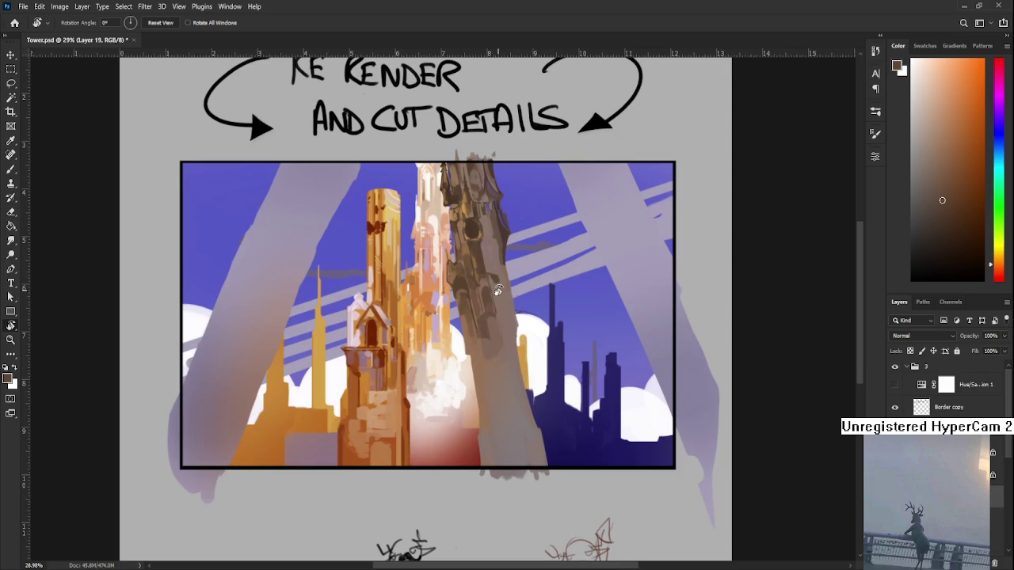
{"action": "left_click_drag", "start_coordinate": [567, 295], "coordinate": [534, 355]}
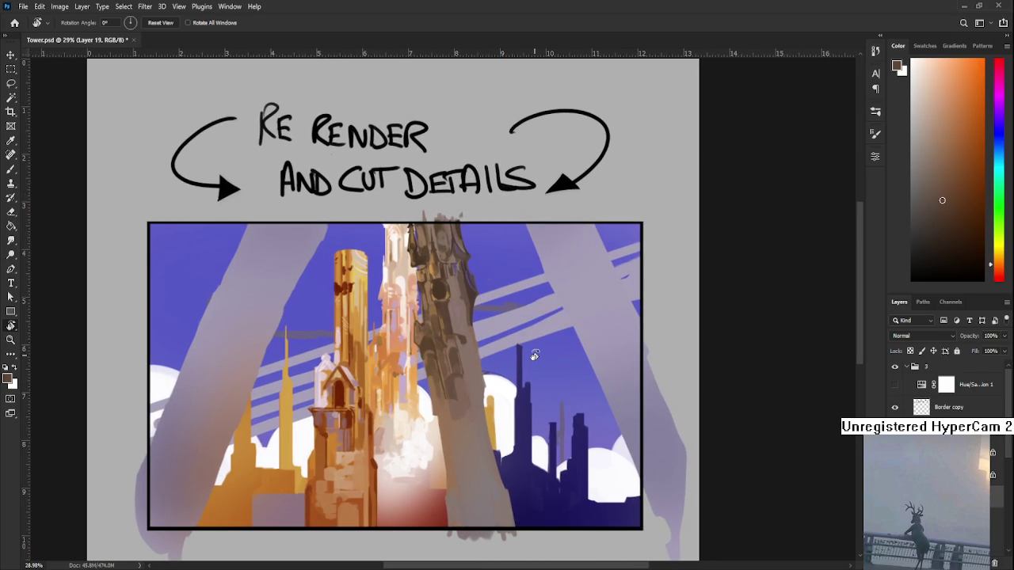
Paint the tower top with a 40 px brush, sampling lighter and darker stone tones
{"action": "key", "text": "b"}
{"action": "left_click", "coordinate": [451, 286], "text": "alt"}
{"action": "left_click_drag", "start_coordinate": [468, 283], "coordinate": [442, 298]}
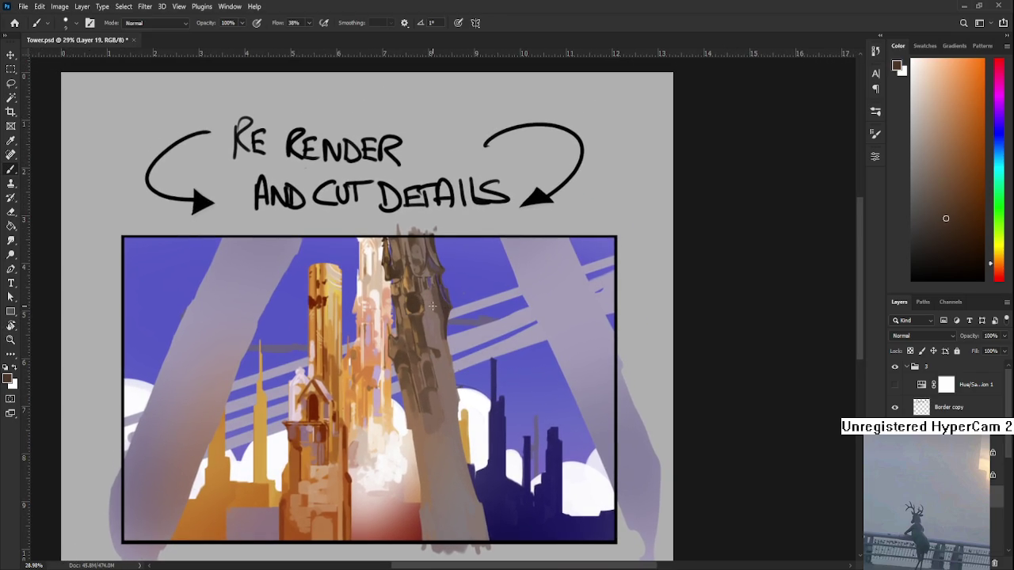
{"action": "key", "text": "bracketright"}
{"action": "key", "text": "bracketright"}
{"action": "key", "text": "bracketright"}
{"action": "left_click", "coordinate": [430, 297], "text": "alt"}
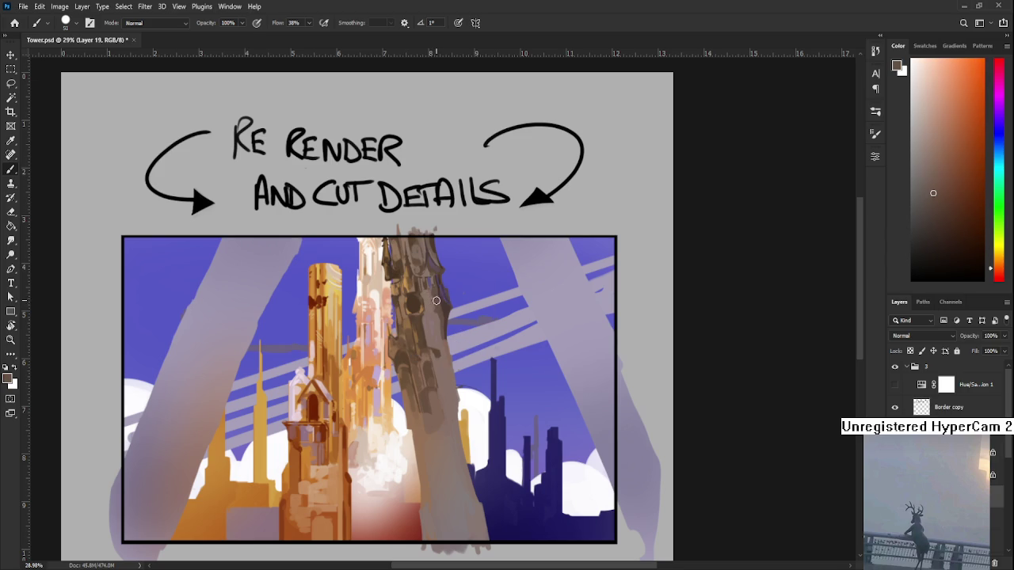
{"action": "left_click", "coordinate": [429, 296], "text": "alt"}
{"action": "left_click", "coordinate": [430, 293], "text": "alt"}
{"action": "left_click", "coordinate": [430, 304], "text": "alt"}
{"action": "left_click", "coordinate": [438, 302], "text": "alt"}
{"action": "left_click", "coordinate": [442, 297], "text": "alt"}
{"action": "left_click", "coordinate": [437, 301], "text": "alt"}
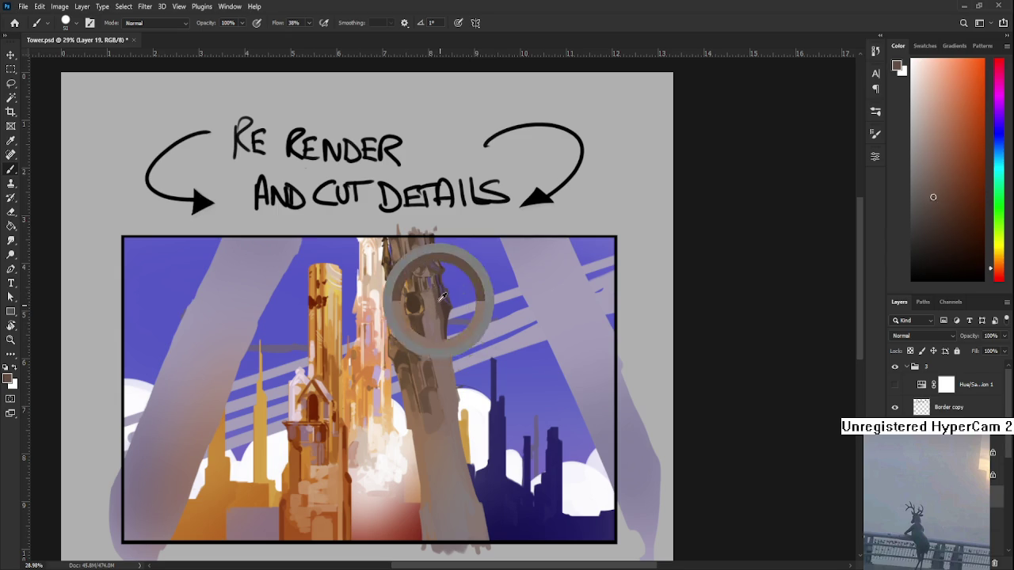
{"action": "left_click", "coordinate": [434, 301], "text": "alt"}
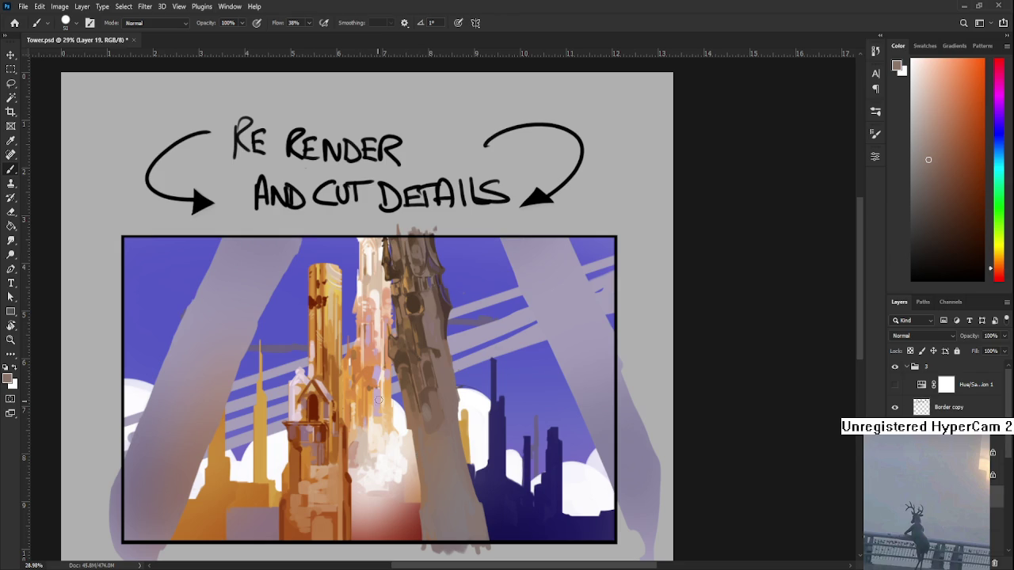
{"action": "left_click", "coordinate": [426, 393], "text": "alt"}
{"action": "left_click_drag", "start_coordinate": [426, 393], "coordinate": [383, 377]}
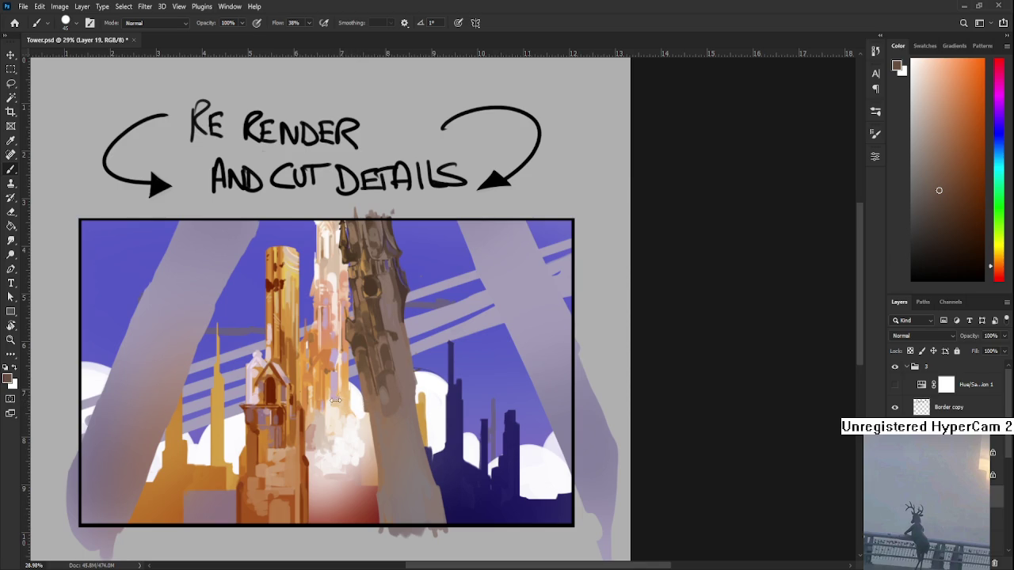
{"action": "key", "text": "bracketright"}
{"action": "key", "text": "bracketright"}
{"action": "key", "text": "bracketright"}
{"action": "left_click", "coordinate": [381, 422], "text": "alt"}
{"action": "left_click", "coordinate": [370, 393], "text": "alt"}
{"action": "left_click", "coordinate": [373, 421], "text": "alt"}
{"action": "left_click", "coordinate": [369, 383], "text": "alt"}
{"action": "left_click", "coordinate": [369, 389], "text": "alt"}
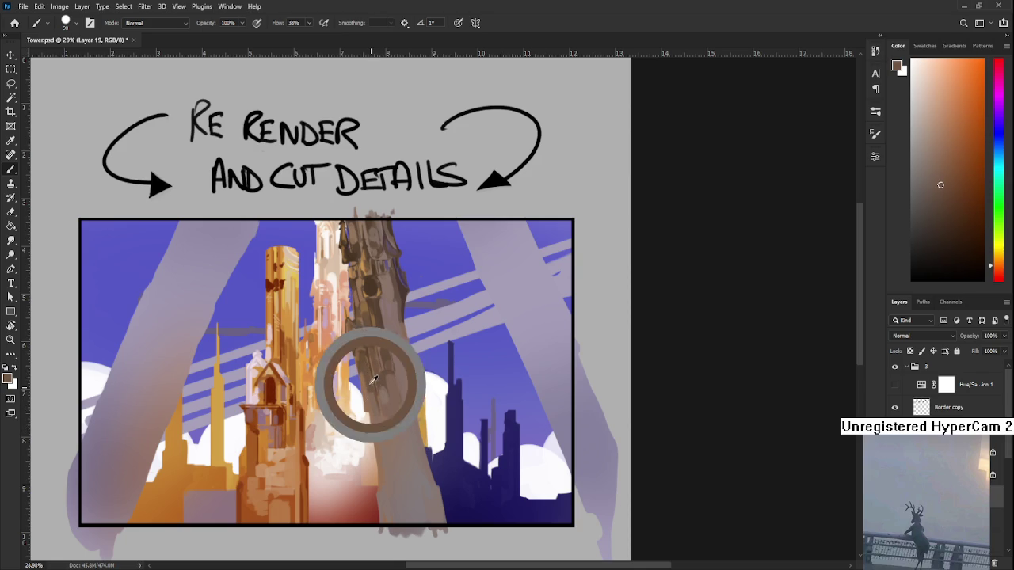
{"action": "left_click_drag", "start_coordinate": [396, 340], "coordinate": [375, 448]}
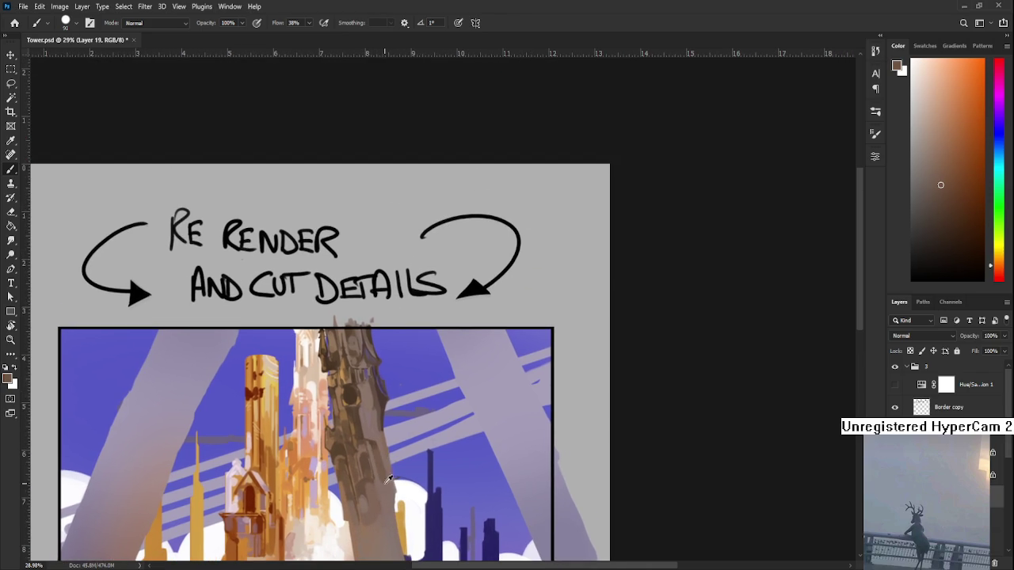
{"action": "left_click", "coordinate": [386, 480], "text": "alt"}
{"action": "left_click", "coordinate": [375, 448], "text": "alt"}
{"action": "left_click", "coordinate": [386, 473], "text": "alt"}
{"action": "left_click", "coordinate": [375, 440], "text": "alt"}
{"action": "mouse_move", "coordinate": [375, 437]}
{"action": "left_mouse_down"}
{"action": "mouse_move", "coordinate": [384, 491]}
{"action": "mouse_move", "coordinate": [396, 395]}
{"action": "left_mouse_up"}
Sample browns and paint darker cut-in shapes and a dark round window on the tower top
{"action": "left_click", "coordinate": [376, 450], "text": "alt"}
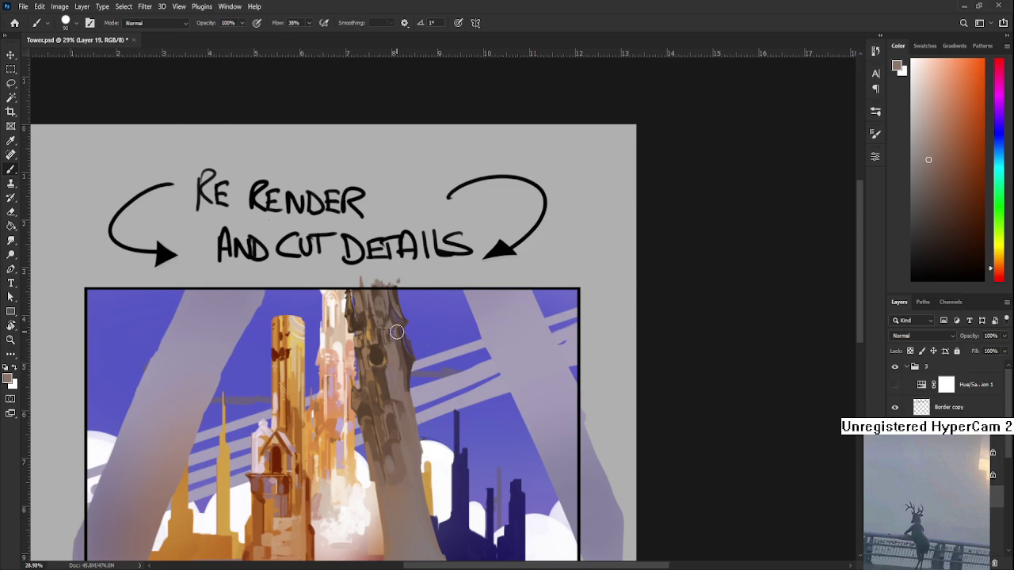
{"action": "left_click", "coordinate": [388, 352], "text": "alt"}
Pan to the tower's middle and brush darker brown stone-block shapes down it
{"action": "mouse_move", "coordinate": [412, 393]}
{"action": "left_mouse_down"}
{"action": "mouse_move", "coordinate": [412, 311]}
{"action": "mouse_move", "coordinate": [406, 363]}
{"action": "left_mouse_up"}
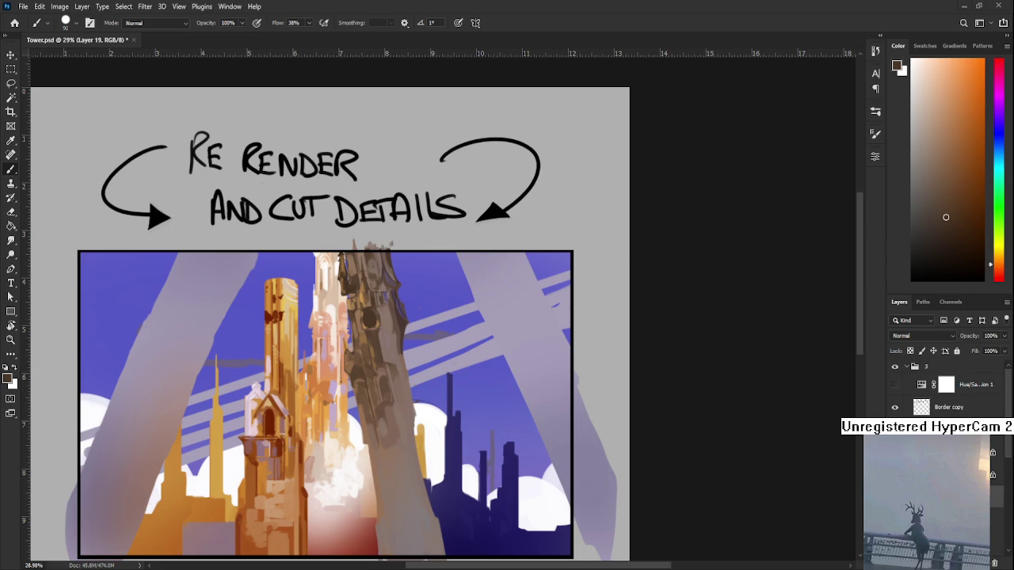
{"action": "scroll", "coordinate": [296, 340], "scroll_direction": "up", "scroll_amount": 3}
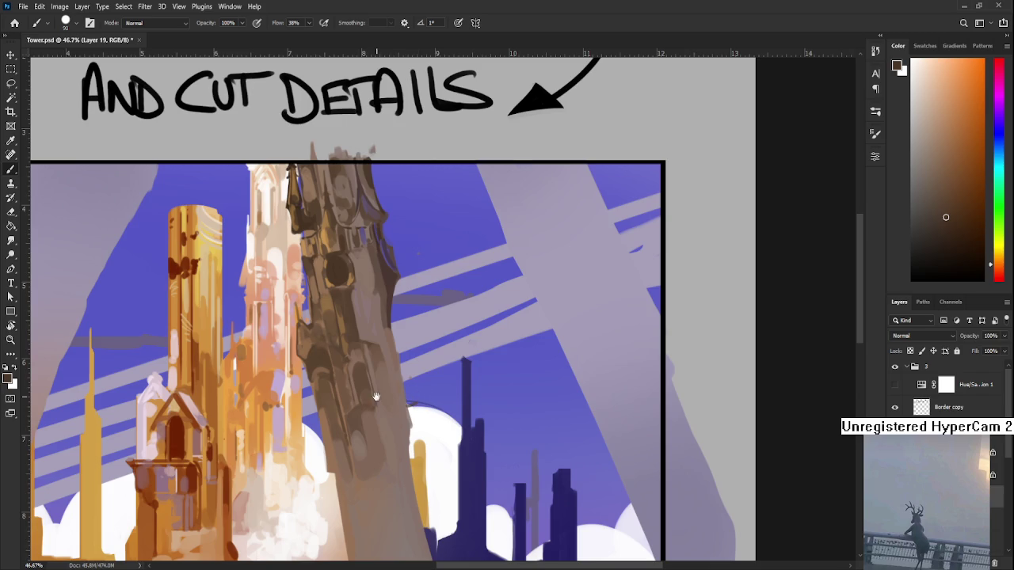
Zoom in on the tower and paint light brown strokes beside the dark circular window
{"action": "scroll", "coordinate": [407, 366], "scroll_direction": "up", "scroll_amount": 1}
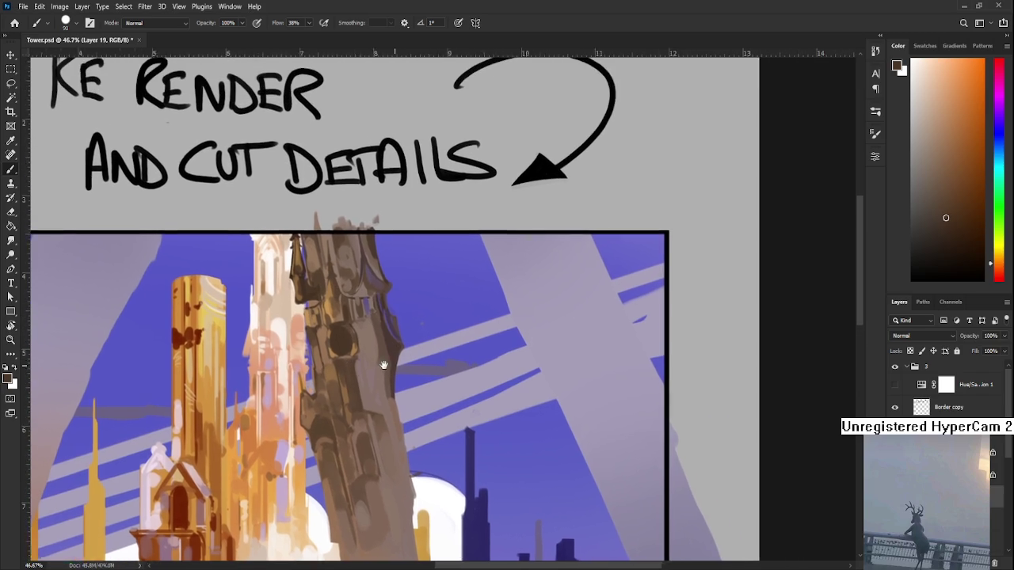
{"action": "left_click_drag", "start_coordinate": [451, 362], "coordinate": [372, 394]}
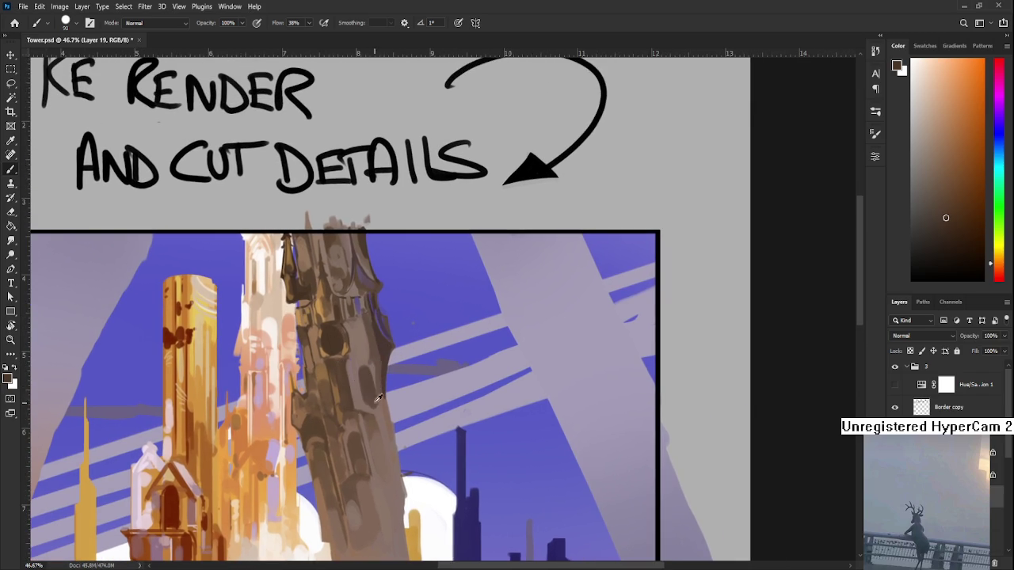
{"action": "left_click", "coordinate": [361, 365], "text": "alt"}
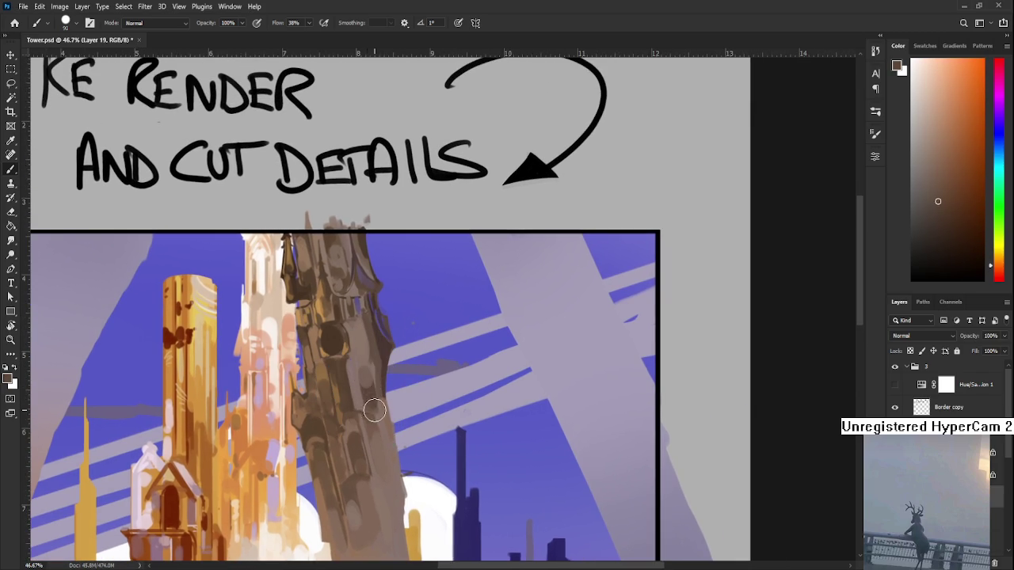
{"action": "left_click", "coordinate": [372, 392], "text": "alt"}
{"action": "mouse_move", "coordinate": [372, 388]}
{"action": "left_mouse_down"}
{"action": "mouse_move", "coordinate": [366, 360]}
{"action": "mouse_move", "coordinate": [381, 413]}
{"action": "left_mouse_up"}
{"action": "left_click", "coordinate": [360, 346], "text": "alt"}
Sample lighter browns and paint a light stroke below the dark window
{"action": "left_click", "coordinate": [373, 396], "text": "alt"}
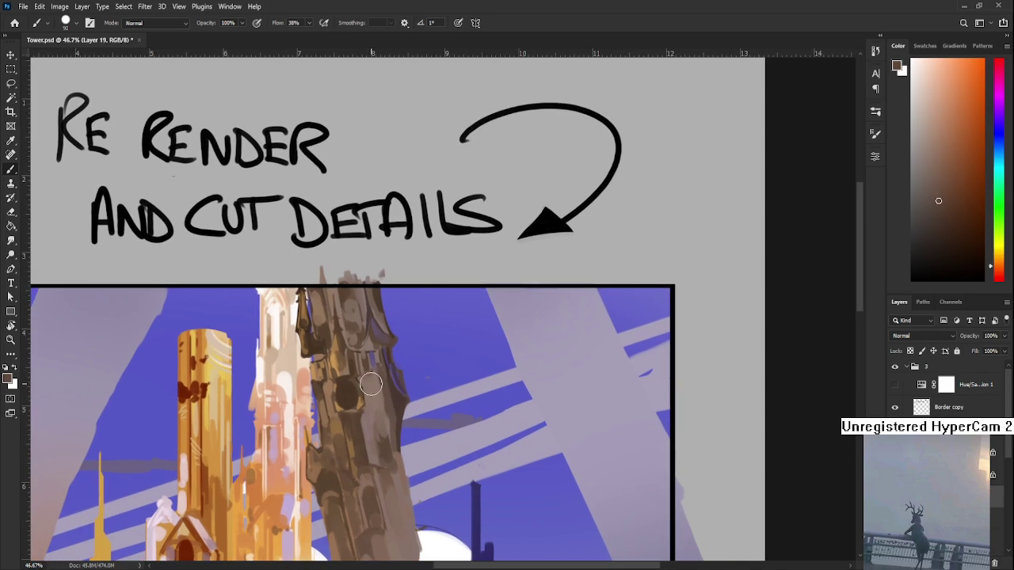
{"action": "left_click", "coordinate": [379, 408], "text": "alt"}
{"action": "left_click", "coordinate": [371, 383], "text": "alt"}
{"action": "left_click", "coordinate": [383, 415], "text": "alt"}
{"action": "left_click_drag", "start_coordinate": [384, 410], "coordinate": [380, 421]}
{"action": "left_click", "coordinate": [374, 422], "text": "alt"}
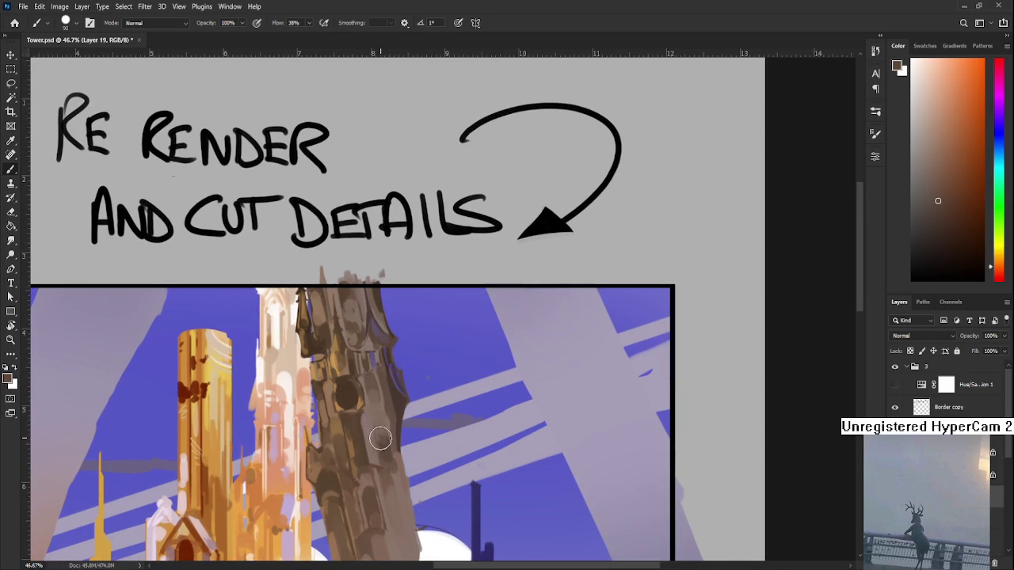
Shrink the brush to about 40 and sample several browns from the tower
{"action": "key", "text": "bracketleft"}
{"action": "key", "text": "bracketleft"}
{"action": "key", "text": "bracketleft"}
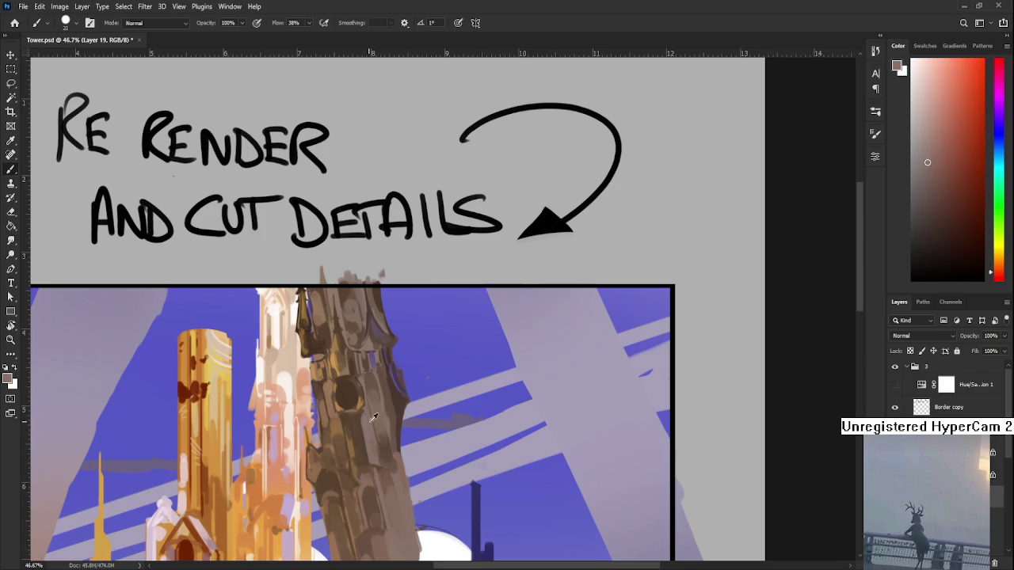
{"action": "left_click", "coordinate": [386, 449], "text": "alt"}
{"action": "left_click", "coordinate": [372, 428], "text": "alt"}
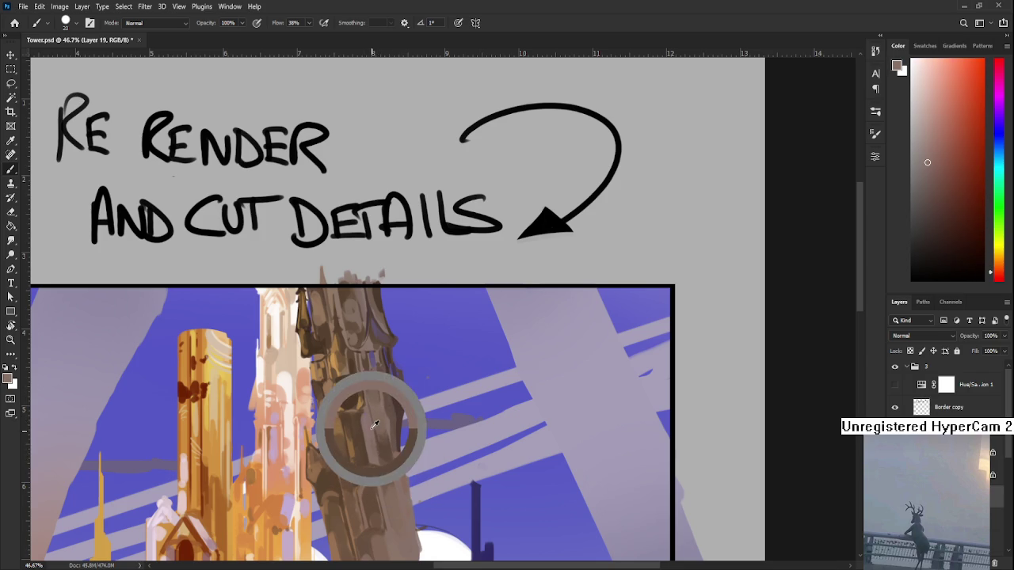
{"action": "left_click", "coordinate": [385, 457], "text": "alt"}
{"action": "left_click", "coordinate": [387, 443], "text": "alt"}
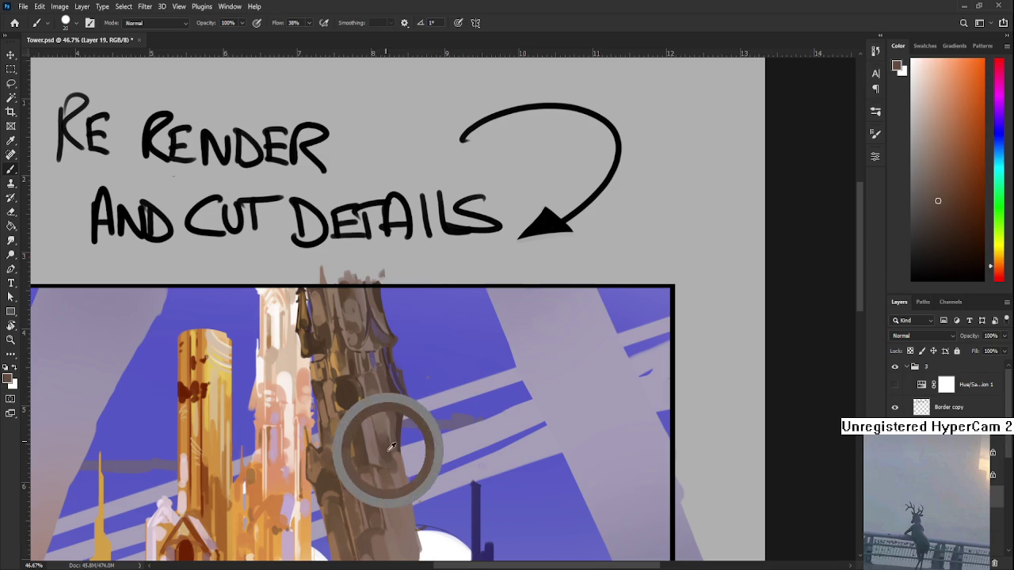
{"action": "left_click", "coordinate": [383, 406], "text": "alt"}
{"action": "left_click", "coordinate": [387, 410], "text": "alt"}
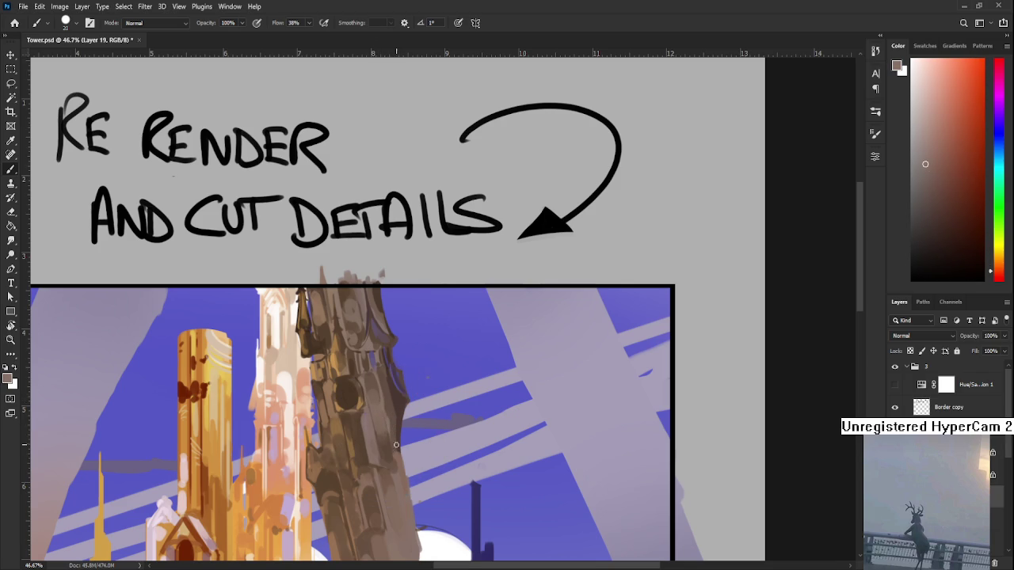
Cut a dark line down the tower's lower right edge, undoing misplaced attempts
{"action": "left_click_drag", "start_coordinate": [401, 453], "coordinate": [407, 382]}
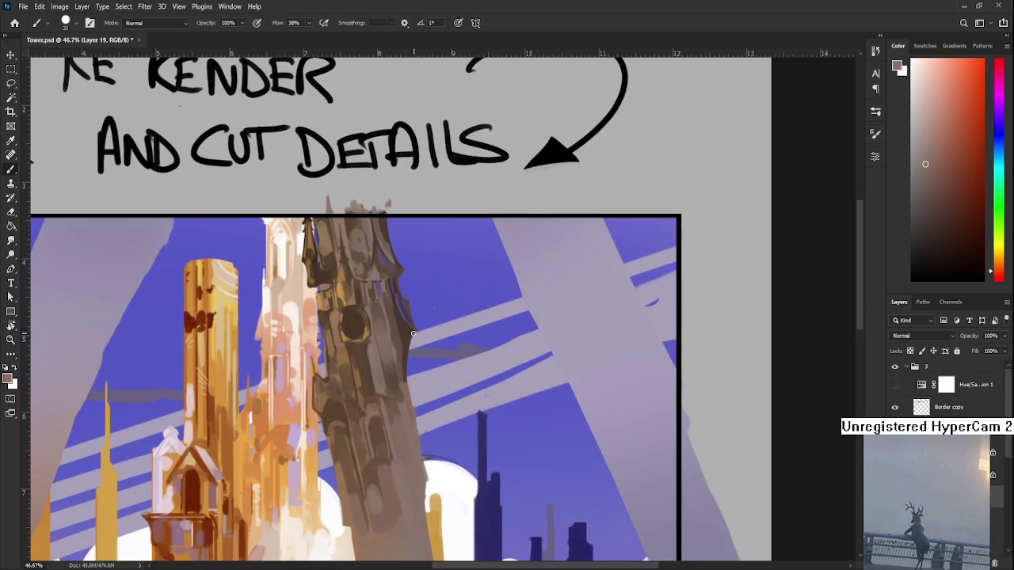
{"action": "left_click", "coordinate": [405, 358], "text": "alt"}
{"action": "mouse_move", "coordinate": [409, 364]}
{"action": "left_mouse_down"}
{"action": "mouse_move", "coordinate": [400, 377]}
{"action": "mouse_move", "coordinate": [397, 345]}
{"action": "mouse_move", "coordinate": [422, 420]}
{"action": "left_mouse_up"}
{"action": "key", "text": "ctrl+z"}
{"action": "left_click_drag", "start_coordinate": [393, 332], "coordinate": [422, 420]}
{"action": "key", "text": "ctrl+z"}
{"action": "mouse_move", "coordinate": [394, 341]}
{"action": "left_mouse_down"}
{"action": "mouse_move", "coordinate": [422, 420]}
{"action": "mouse_move", "coordinate": [433, 345]}
{"action": "left_mouse_up"}
{"action": "key", "text": "ctrl+z"}
{"action": "left_click_drag", "start_coordinate": [415, 399], "coordinate": [439, 366]}
{"action": "key", "text": "ctrl+z"}
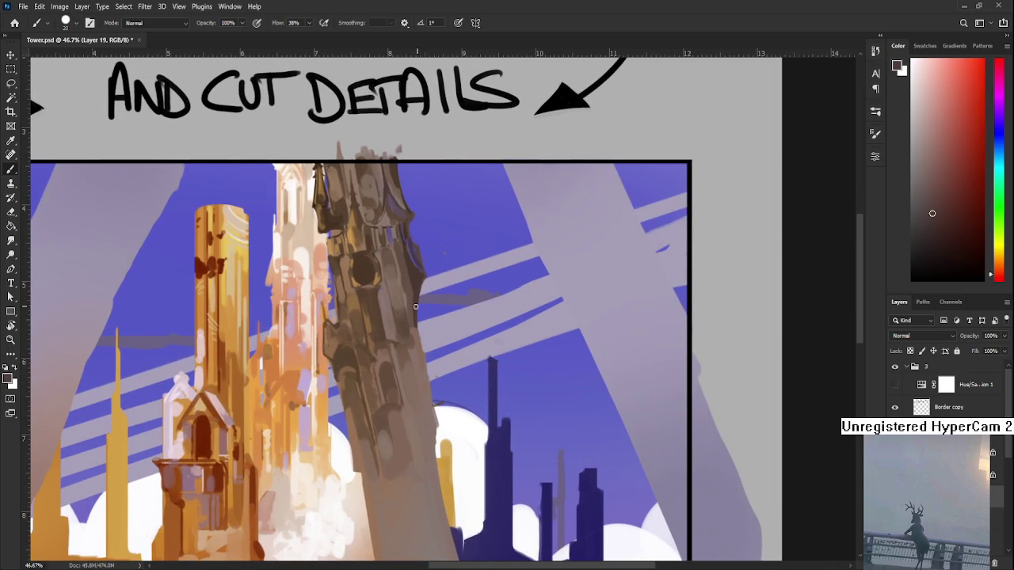
{"action": "mouse_move", "coordinate": [416, 320]}
{"action": "left_mouse_down"}
{"action": "mouse_move", "coordinate": [435, 376]}
{"action": "mouse_move", "coordinate": [437, 453]}
{"action": "left_mouse_up"}
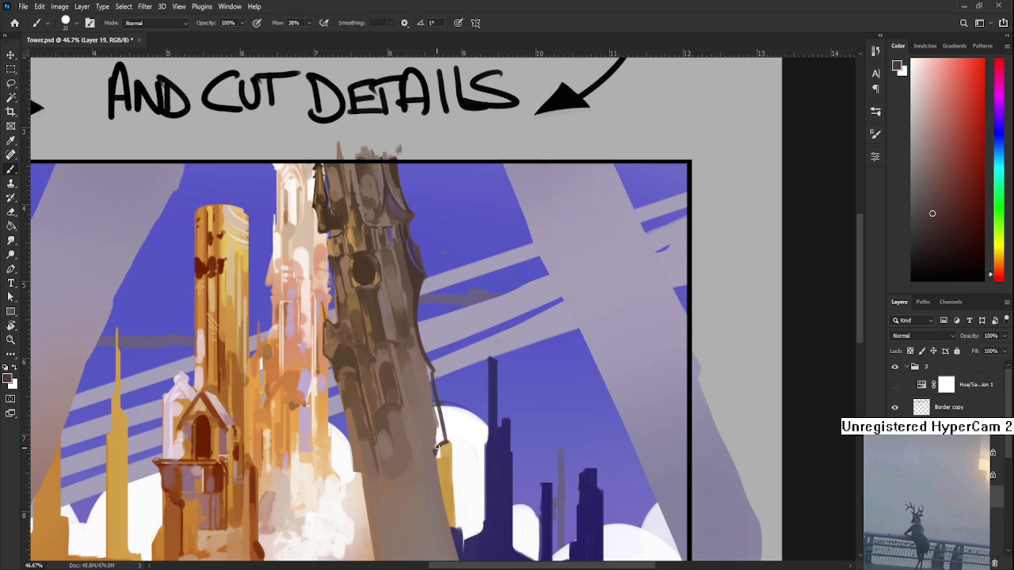
Soften the lower right edge with lighter brownish-grey touch-ups
{"action": "left_click", "coordinate": [439, 430], "text": "alt"}
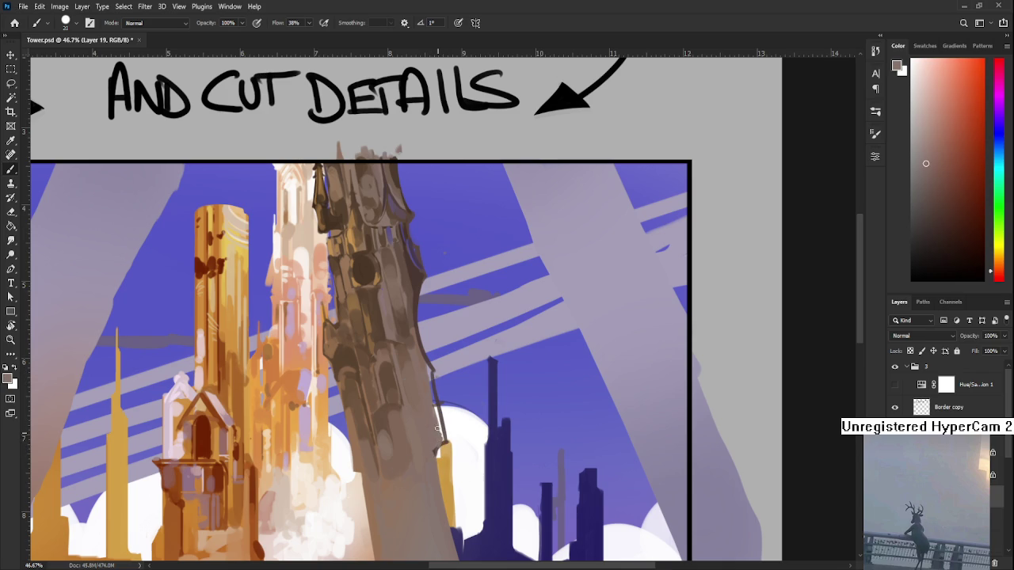
{"action": "left_click_drag", "start_coordinate": [427, 367], "coordinate": [434, 395]}
{"action": "left_click_drag", "start_coordinate": [436, 432], "coordinate": [441, 441]}
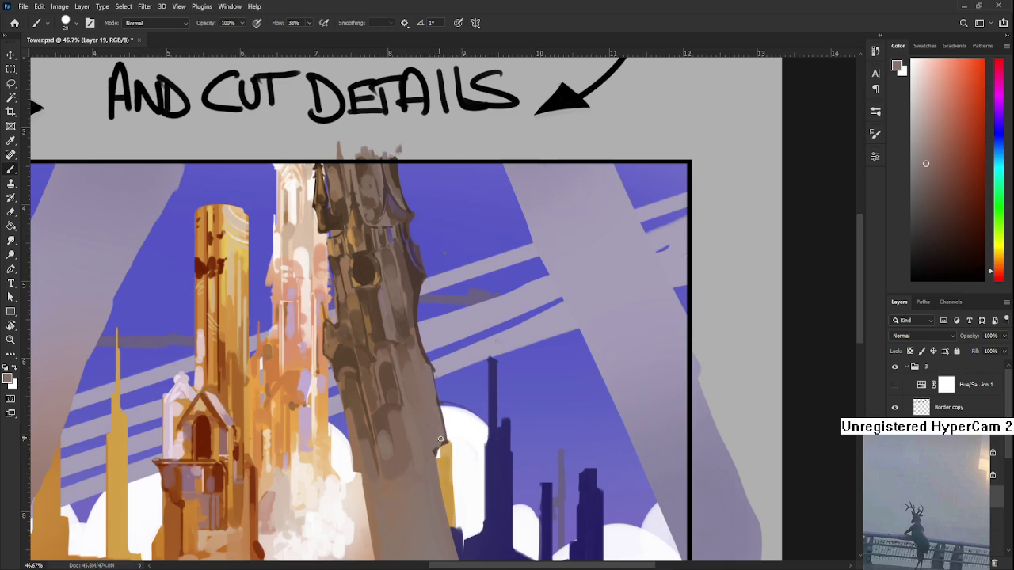
{"action": "scroll", "coordinate": [436, 412], "scroll_direction": "down", "scroll_amount": 2}
At 56.5% zoom, try a brown stroke along the tower's right side, then undo it
{"action": "scroll", "coordinate": [434, 396], "scroll_direction": "down", "scroll_amount": 2}
{"action": "scroll", "coordinate": [427, 373], "scroll_direction": "up", "scroll_amount": 4}
{"action": "scroll", "coordinate": [421, 355], "scroll_direction": "up", "scroll_amount": 1}
{"action": "left_click", "coordinate": [431, 392], "text": "alt"}
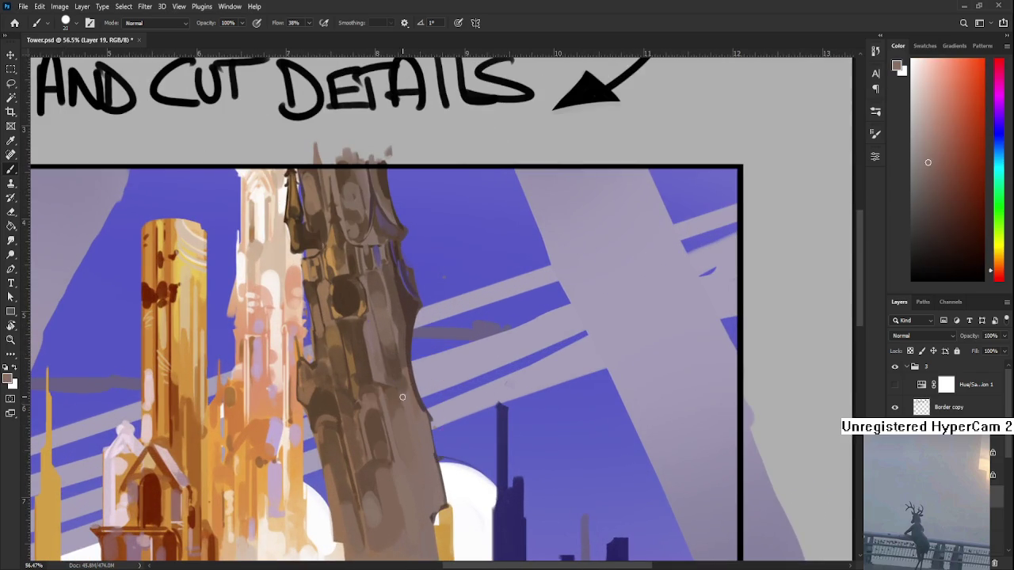
{"action": "left_click", "coordinate": [405, 418], "text": "alt"}
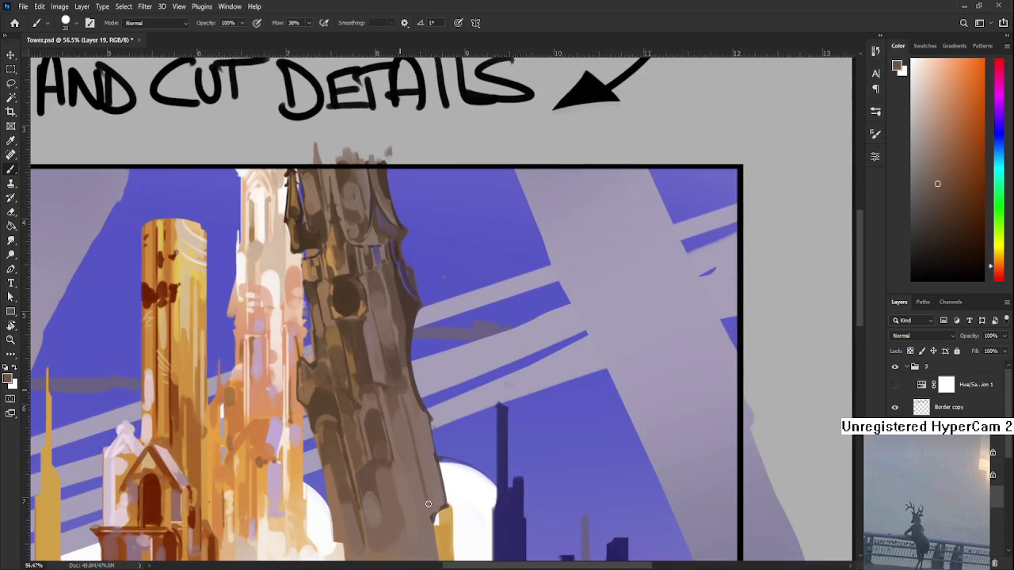
{"action": "mouse_move", "coordinate": [402, 408]}
{"action": "left_mouse_down"}
{"action": "mouse_move", "coordinate": [421, 504]}
{"action": "mouse_move", "coordinate": [407, 421]}
{"action": "left_mouse_up"}
{"action": "key", "text": "ctrl+z"}
{"action": "left_click", "coordinate": [402, 400], "text": "alt"}
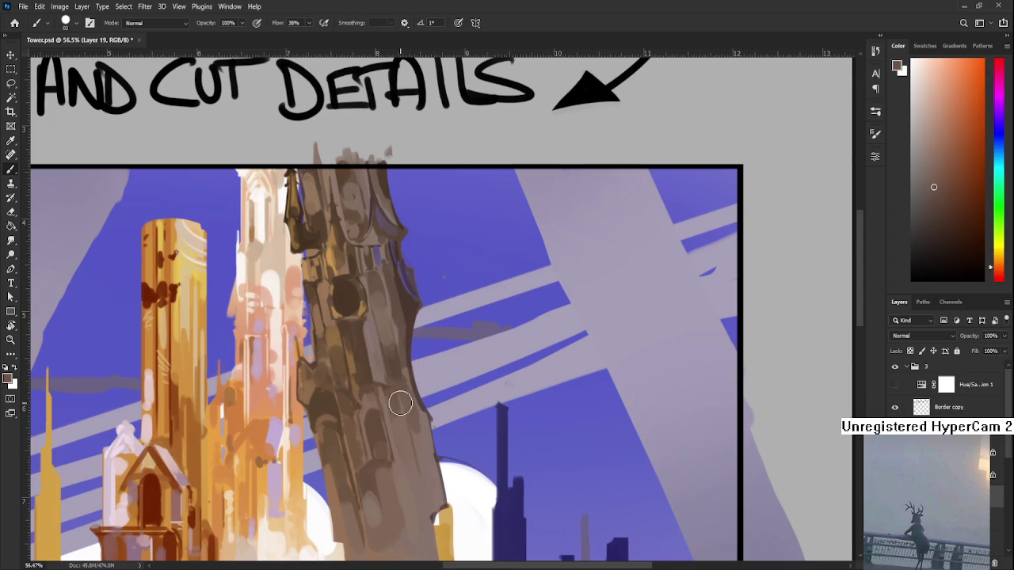
Sample several stone shades from the tower's lower right area
{"action": "scroll", "coordinate": [399, 404], "scroll_direction": "down", "scroll_amount": 2}
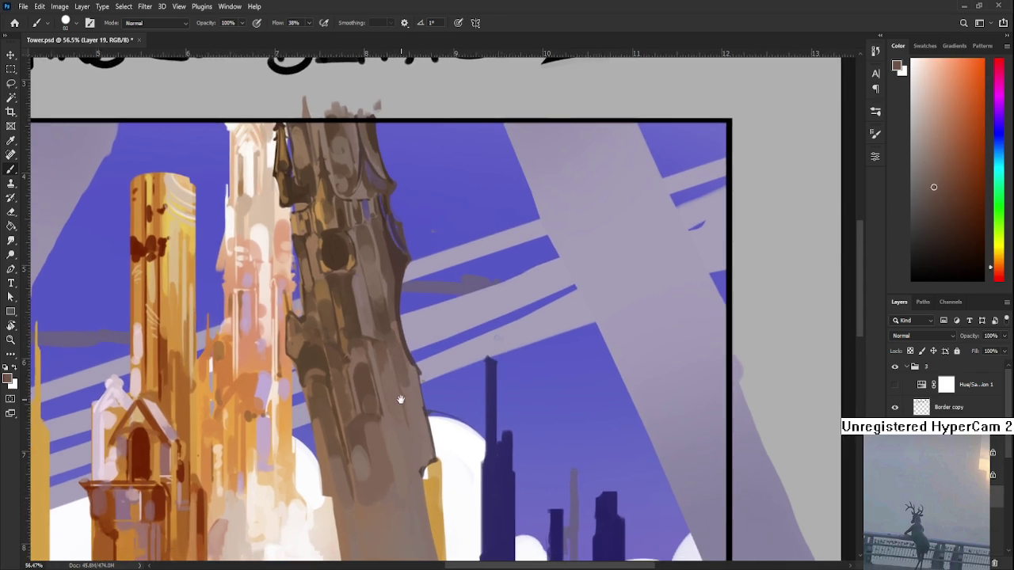
{"action": "scroll", "coordinate": [398, 396], "scroll_direction": "up", "scroll_amount": 1}
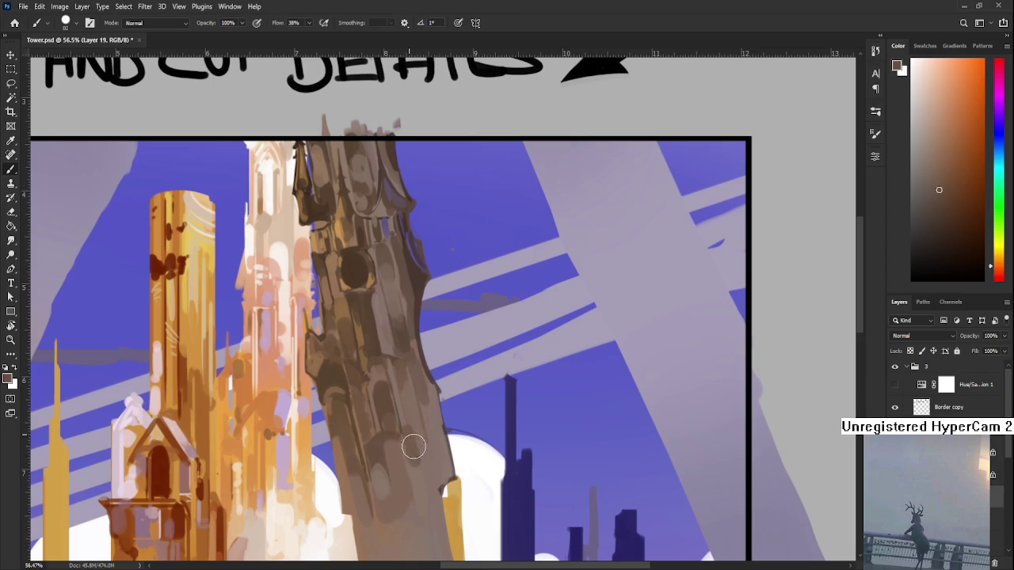
{"action": "left_click", "coordinate": [413, 467], "text": "alt"}
{"action": "left_click", "coordinate": [400, 428], "text": "alt"}
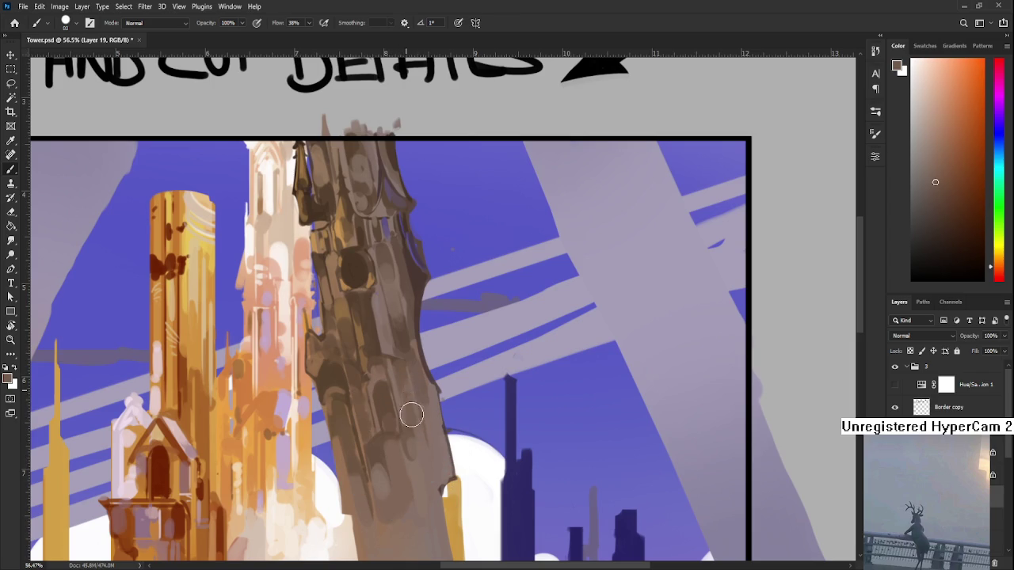
{"action": "left_click", "coordinate": [417, 423], "text": "alt"}
{"action": "left_click", "coordinate": [408, 377], "text": "alt"}
{"action": "left_click", "coordinate": [419, 444], "text": "alt"}
{"action": "left_click", "coordinate": [411, 385], "text": "alt"}
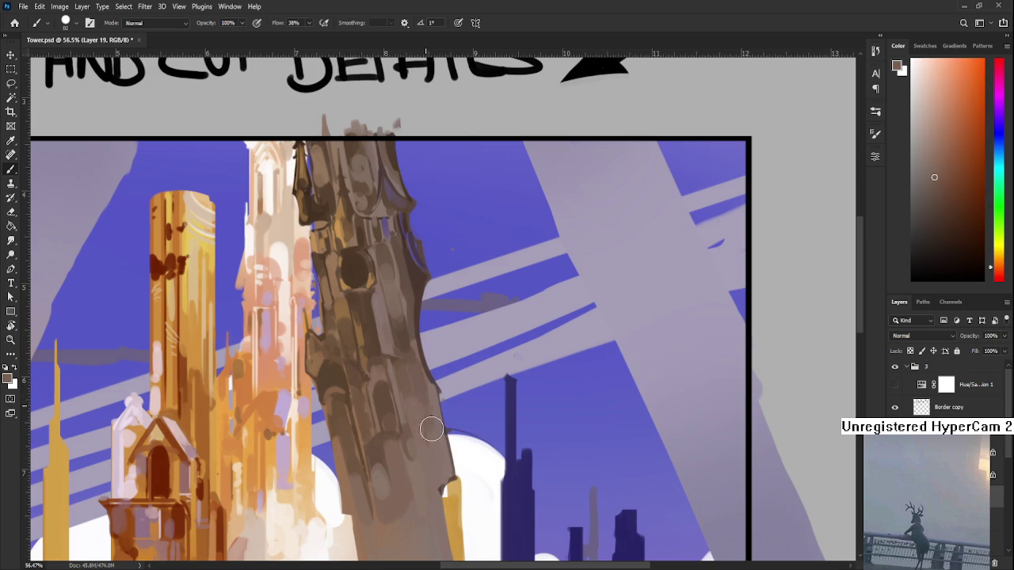
Repaint the tower's right edge with dabs in the sampled tones
{"action": "mouse_move", "coordinate": [445, 452]}
{"action": "left_mouse_down"}
{"action": "mouse_move", "coordinate": [422, 354]}
{"action": "mouse_move", "coordinate": [437, 416]}
{"action": "mouse_move", "coordinate": [427, 419]}
{"action": "mouse_move", "coordinate": [434, 369]}
{"action": "left_mouse_up"}
{"action": "left_click", "coordinate": [436, 412], "text": "alt"}
{"action": "left_click", "coordinate": [419, 430], "text": "alt"}
{"action": "left_click", "coordinate": [427, 386], "text": "alt"}
{"action": "left_click", "coordinate": [421, 374], "text": "alt"}
{"action": "left_click", "coordinate": [428, 404], "text": "alt"}
Drop the brush size to 8 and sample edge colours for fine work
{"action": "key", "text": "bracketleft"}
{"action": "key", "text": "bracketleft"}
{"action": "key", "text": "bracketleft"}
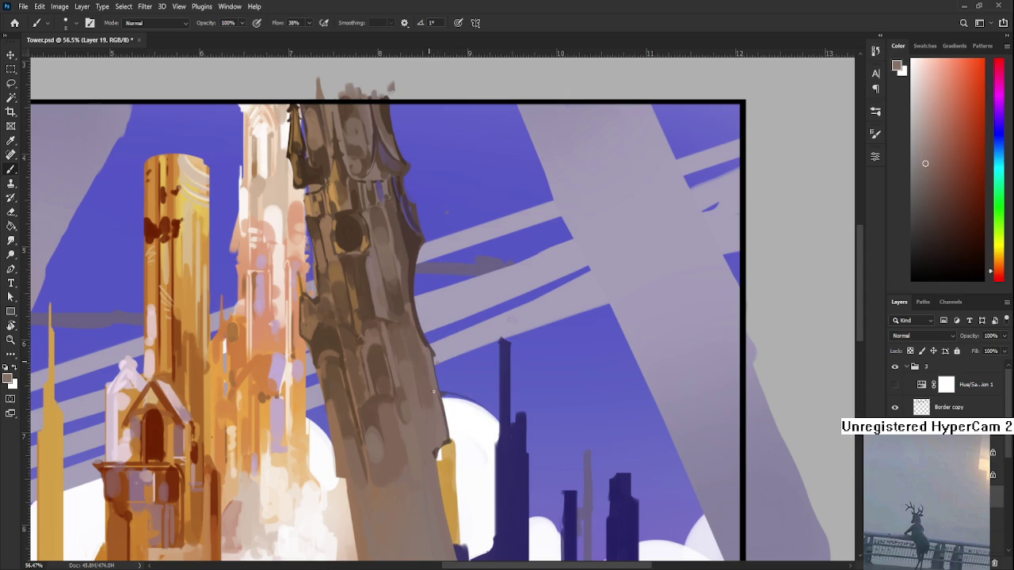
{"action": "left_click", "coordinate": [421, 363], "text": "alt"}
{"action": "left_click", "coordinate": [413, 344], "text": "alt"}
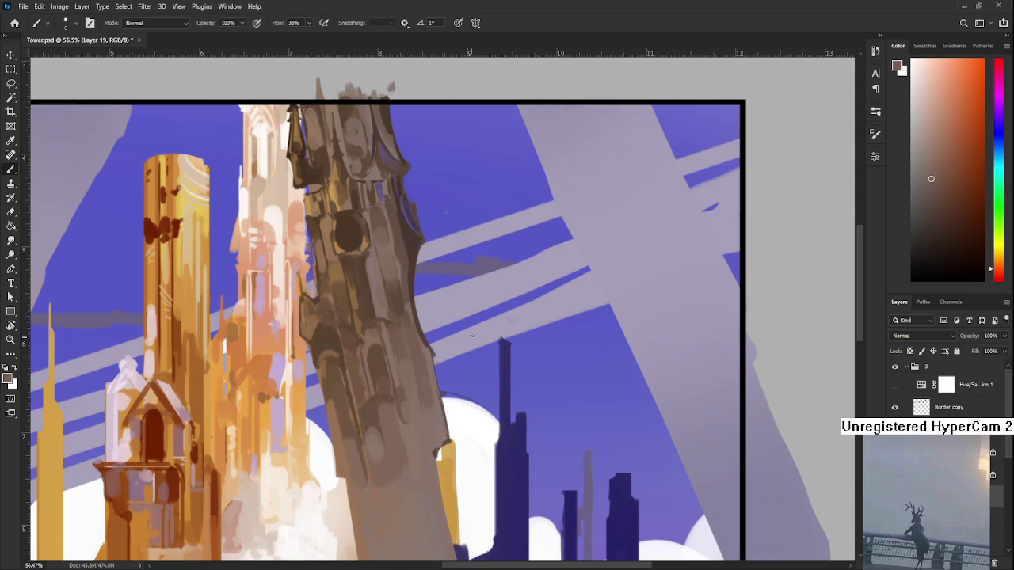
{"action": "key", "text": "r"}
{"action": "left_click_drag", "start_coordinate": [464, 356], "coordinate": [454, 335]}
{"action": "key", "text": "b"}
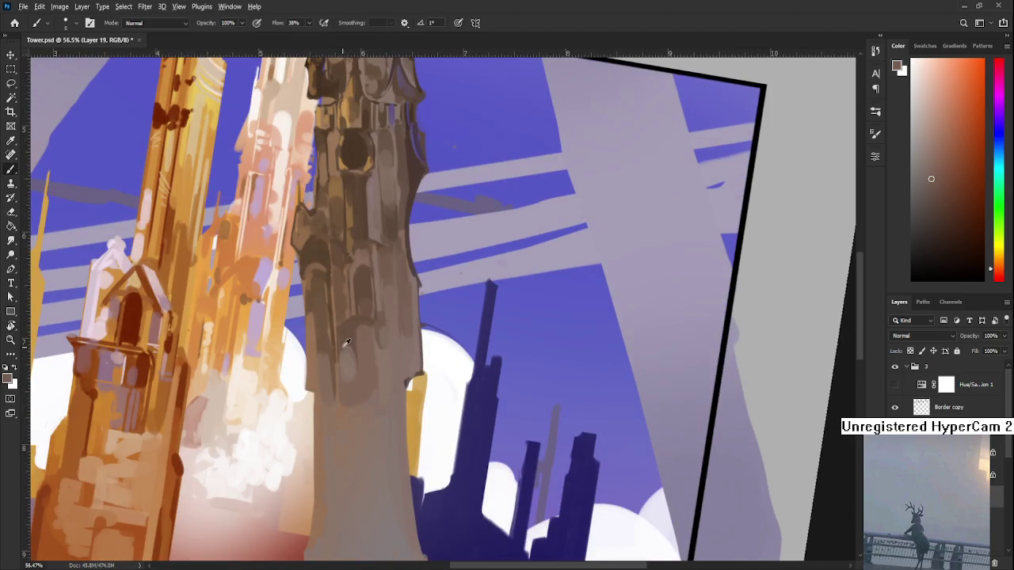
{"action": "left_click", "coordinate": [353, 370], "text": "alt"}
{"action": "key", "text": "bracketright"}
{"action": "key", "text": "bracketright"}
{"action": "key", "text": "bracketright"}
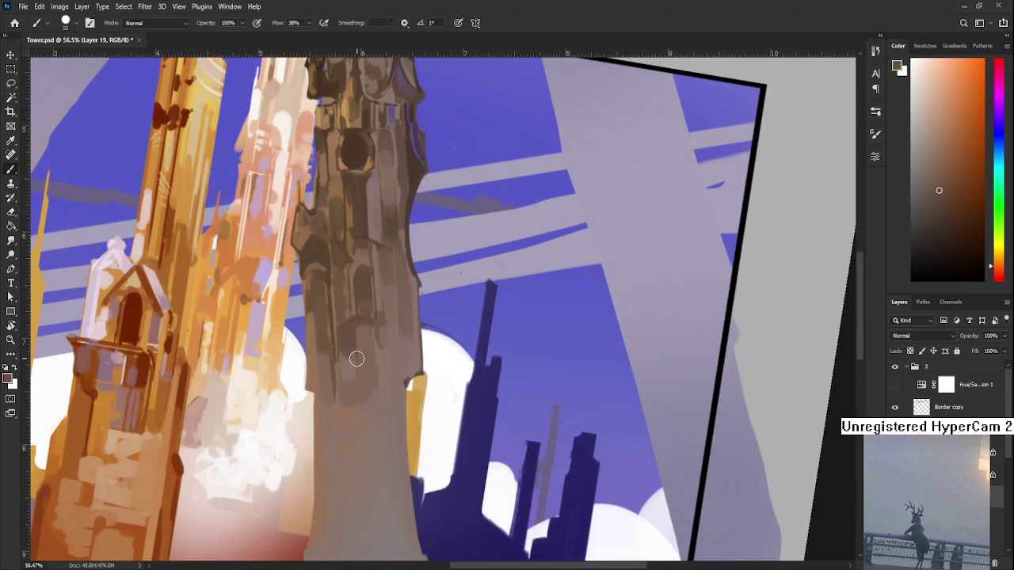
{"action": "scroll", "coordinate": [359, 352], "scroll_direction": "down", "scroll_amount": 2}
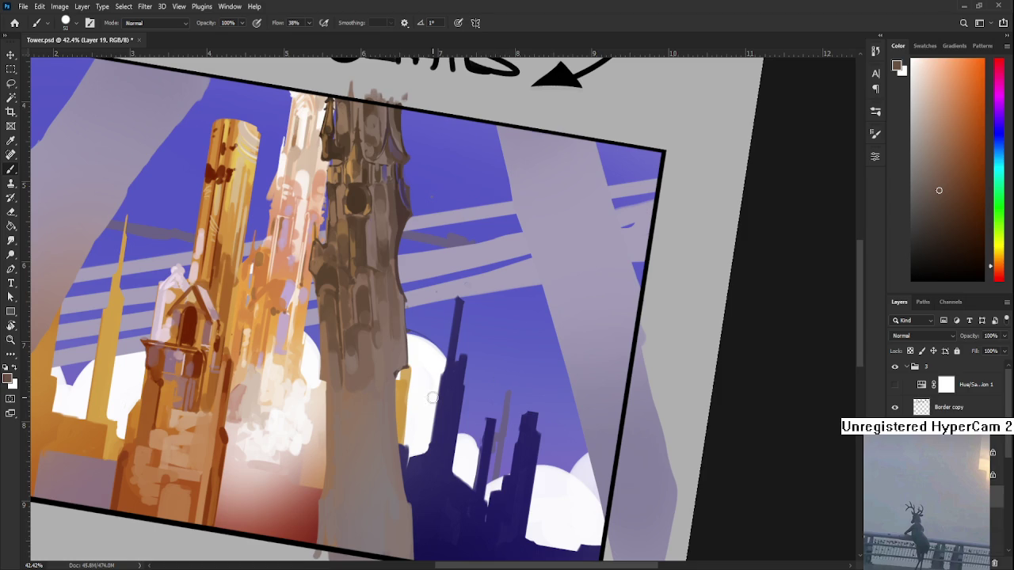
Paint a lighter grey-brown stroke down the tower's lower shaft
{"action": "left_click", "coordinate": [354, 346], "text": "alt"}
{"action": "left_click", "coordinate": [339, 358], "text": "alt"}
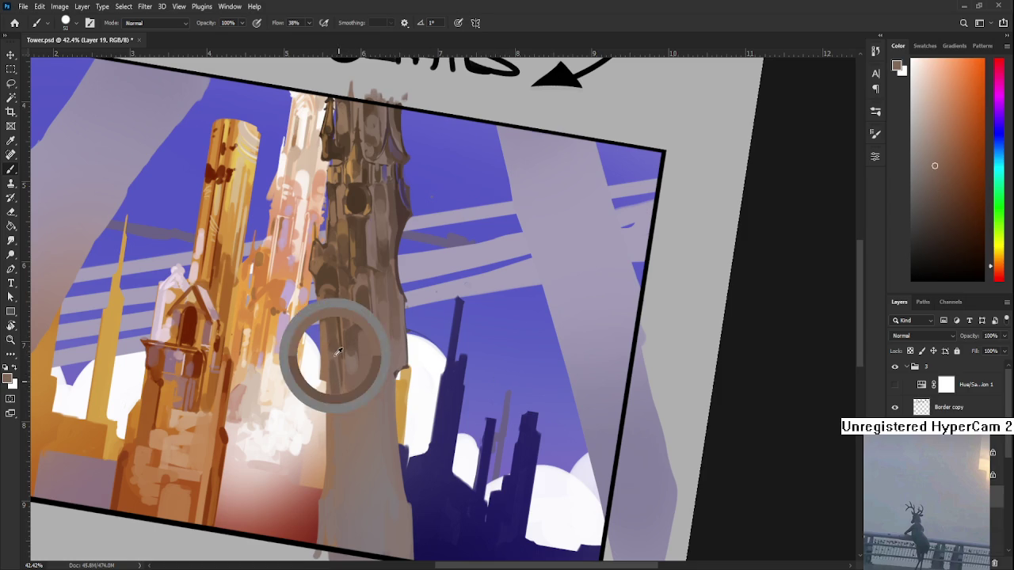
{"action": "left_click", "coordinate": [333, 388], "text": "alt"}
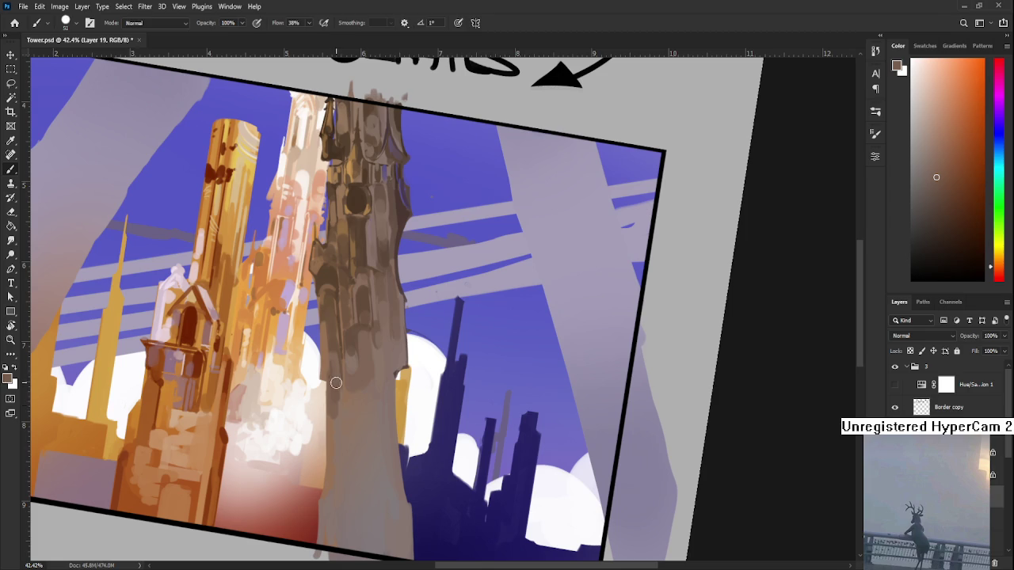
{"action": "left_click_drag", "start_coordinate": [333, 375], "coordinate": [333, 416]}
Paint a darker stroke on the shaft using a sampled dark tone
{"action": "left_click", "coordinate": [333, 355], "text": "alt"}
{"action": "left_click", "coordinate": [332, 387], "text": "alt"}
{"action": "left_click", "coordinate": [346, 332], "text": "alt"}
{"action": "left_click_drag", "start_coordinate": [345, 356], "coordinate": [345, 396]}
Sample a series of lighter, darker and mid tones from the shaft
{"action": "left_click", "coordinate": [352, 402], "text": "alt"}
{"action": "left_click", "coordinate": [348, 384], "text": "alt"}
{"action": "left_click", "coordinate": [344, 362], "text": "alt"}
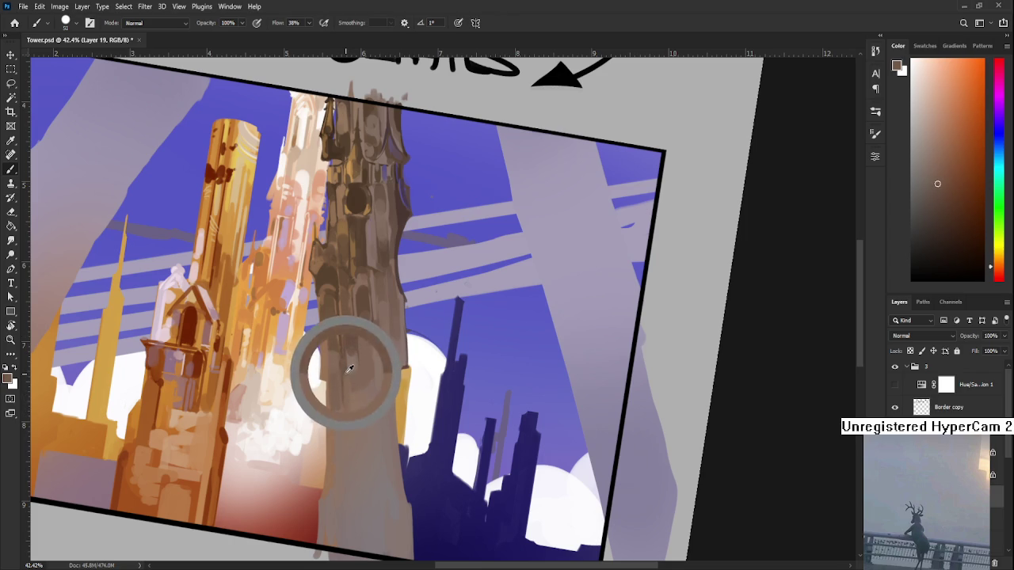
{"action": "left_click", "coordinate": [353, 387], "text": "alt"}
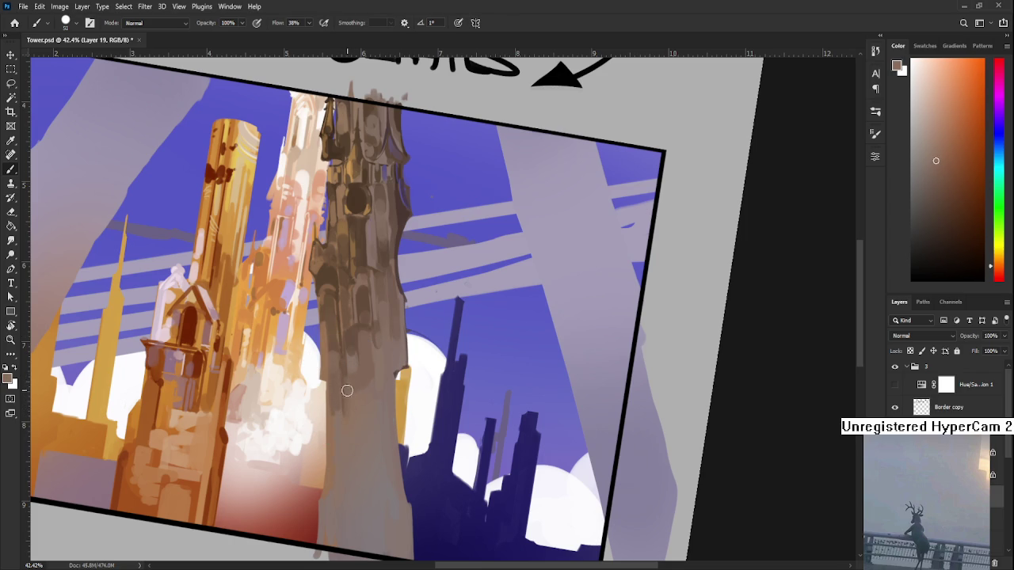
{"action": "left_click", "coordinate": [354, 357], "text": "alt"}
{"action": "left_click", "coordinate": [352, 349], "text": "alt"}
{"action": "left_click", "coordinate": [352, 317], "text": "alt"}
Sample further light and dark tower tones while shifting the view up the shaft
{"action": "left_click", "coordinate": [361, 326], "text": "alt"}
{"action": "left_click", "coordinate": [357, 338], "text": "alt"}
{"action": "left_click", "coordinate": [361, 350], "text": "alt"}
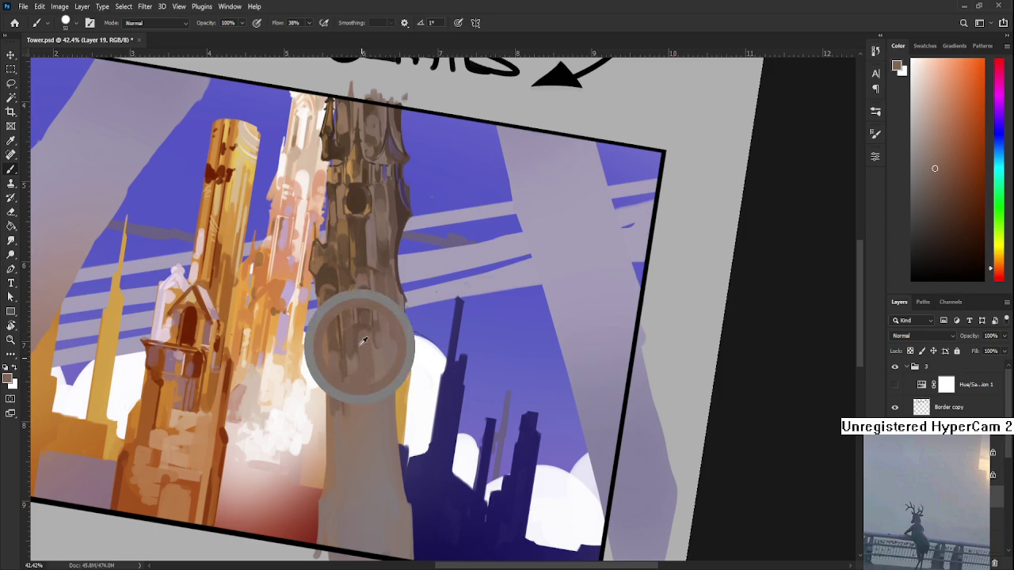
{"action": "left_click", "coordinate": [361, 361], "text": "alt"}
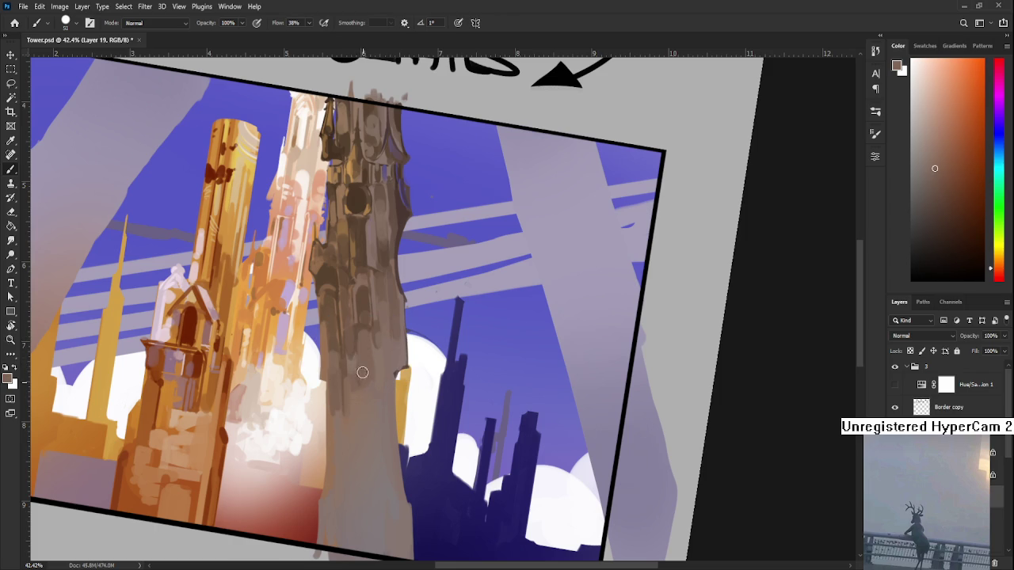
{"action": "left_click", "coordinate": [363, 333], "text": "alt"}
{"action": "left_click_drag", "start_coordinate": [375, 323], "coordinate": [366, 337]}
{"action": "left_click", "coordinate": [353, 336], "text": "alt"}
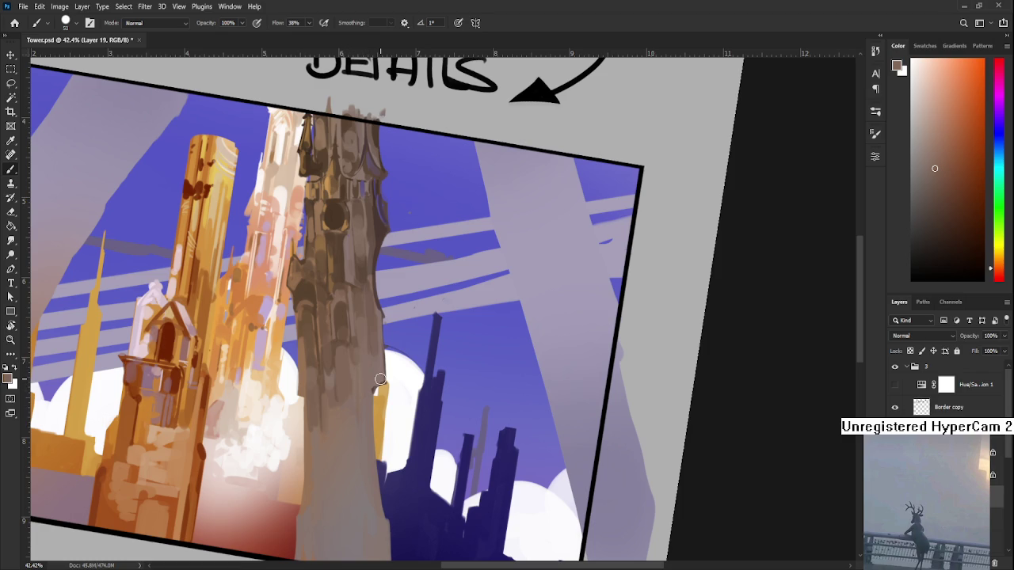
{"action": "scroll", "coordinate": [380, 380], "scroll_direction": "down", "scroll_amount": 2}
{"action": "scroll", "coordinate": [382, 368], "scroll_direction": "down", "scroll_amount": 2}
{"action": "scroll", "coordinate": [384, 365], "scroll_direction": "down", "scroll_amount": 1}
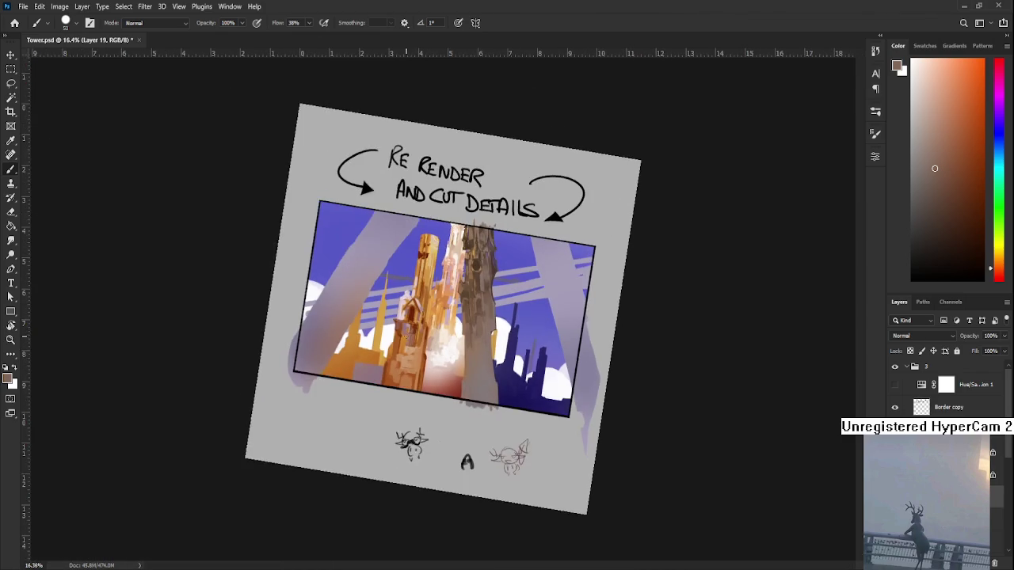
{"action": "scroll", "coordinate": [477, 323], "scroll_direction": "up", "scroll_amount": 1}
{"action": "scroll", "coordinate": [477, 323], "scroll_direction": "up", "scroll_amount": 1}
{"action": "scroll", "coordinate": [476, 323], "scroll_direction": "up", "scroll_amount": 2}
{"action": "scroll", "coordinate": [495, 333], "scroll_direction": "up", "scroll_amount": 1}
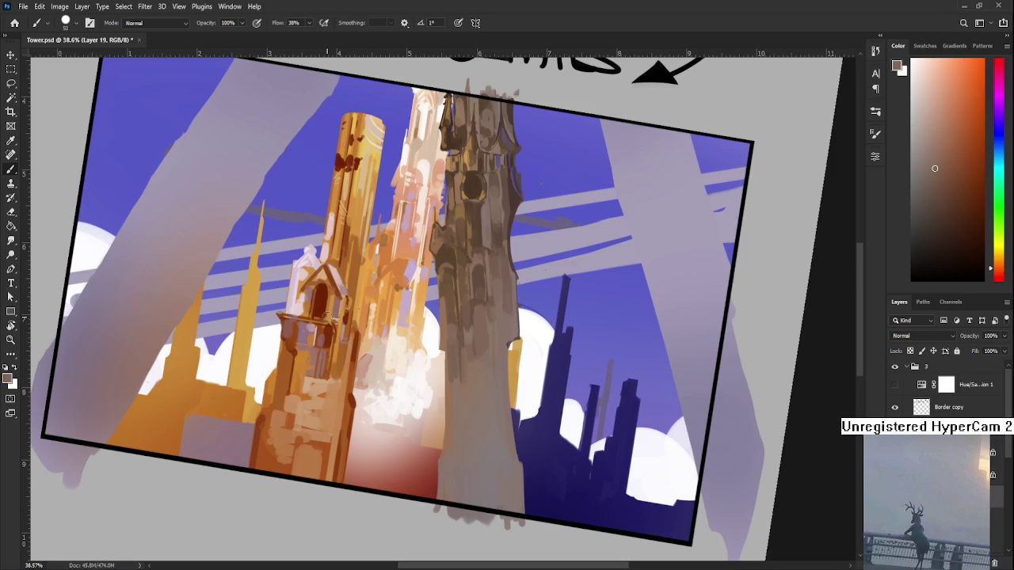
{"action": "left_click", "coordinate": [453, 241], "text": "alt"}
Rotate the view clockwise and paint a dark cut-in stroke down the tower's left edge
{"action": "mouse_move", "coordinate": [499, 331]}
{"action": "left_mouse_down"}
{"action": "mouse_move", "coordinate": [364, 313]}
{"action": "mouse_move", "coordinate": [337, 323]}
{"action": "left_mouse_up"}
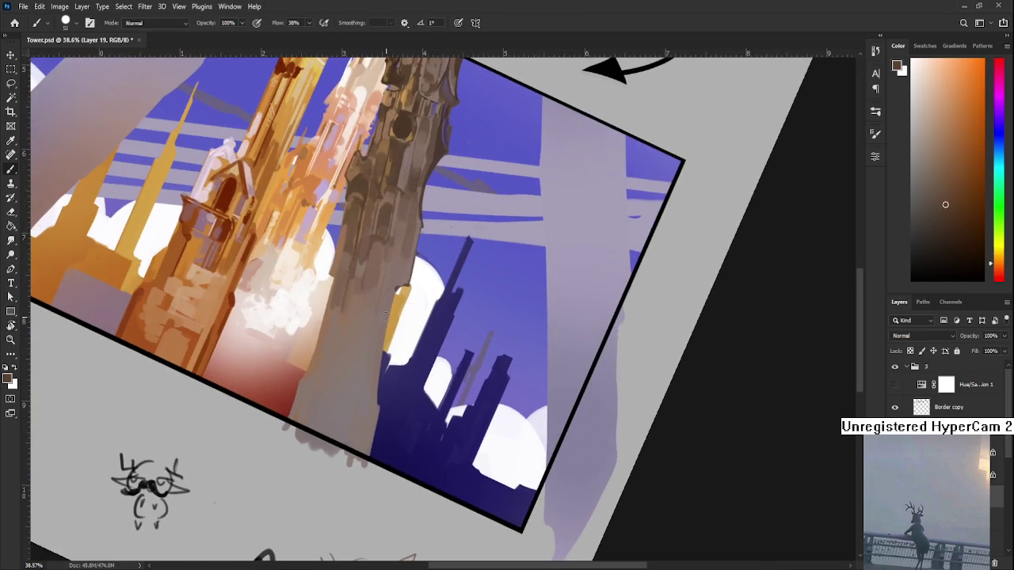
{"action": "left_click_drag", "start_coordinate": [336, 312], "coordinate": [329, 360]}
{"action": "left_click", "coordinate": [345, 329], "text": "alt"}
{"action": "left_click_drag", "start_coordinate": [343, 315], "coordinate": [328, 357]}
{"action": "left_click", "coordinate": [323, 297], "text": "alt"}
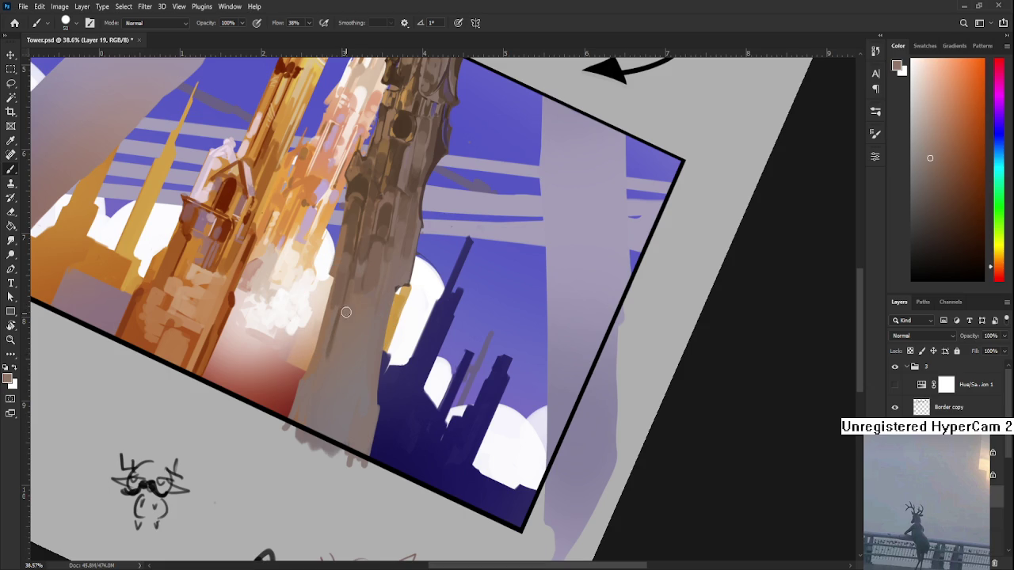
{"action": "left_click", "coordinate": [352, 293], "text": "alt"}
{"action": "left_click", "coordinate": [327, 316], "text": "alt"}
{"action": "left_click_drag", "start_coordinate": [372, 245], "coordinate": [390, 208]}
Dab small dark marks on the tower shaft, undoing the last one
{"action": "left_click_drag", "start_coordinate": [372, 312], "coordinate": [369, 318]}
{"action": "key", "text": "ctrl+z"}
{"action": "scroll", "coordinate": [358, 409], "scroll_direction": "down", "scroll_amount": 3}
{"action": "scroll", "coordinate": [428, 349], "scroll_direction": "down", "scroll_amount": 2}
{"action": "scroll", "coordinate": [495, 287], "scroll_direction": "down", "scroll_amount": 1}
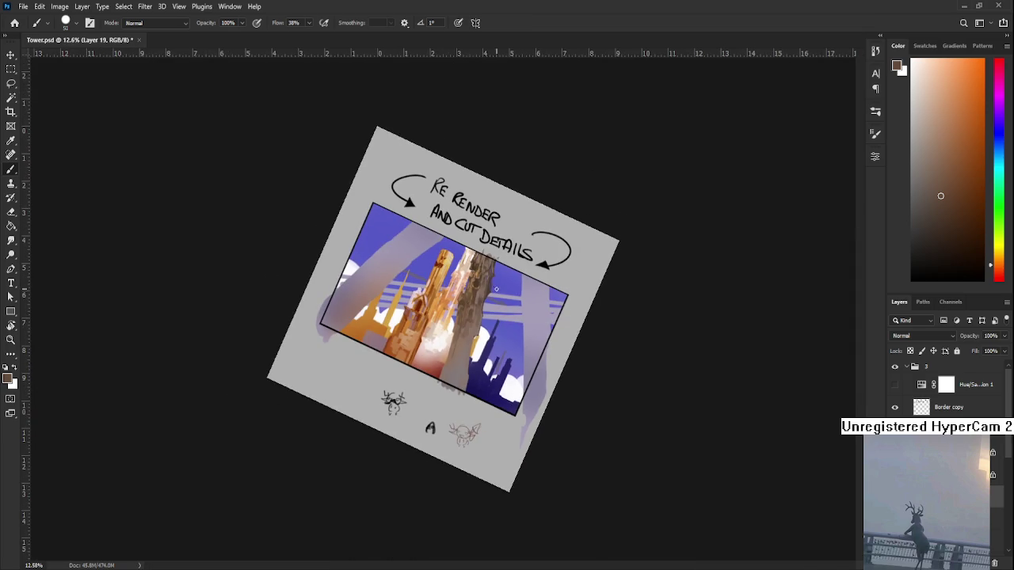
{"action": "scroll", "coordinate": [495, 288], "scroll_direction": "up", "scroll_amount": 1}
{"action": "scroll", "coordinate": [496, 288], "scroll_direction": "up", "scroll_amount": 1}
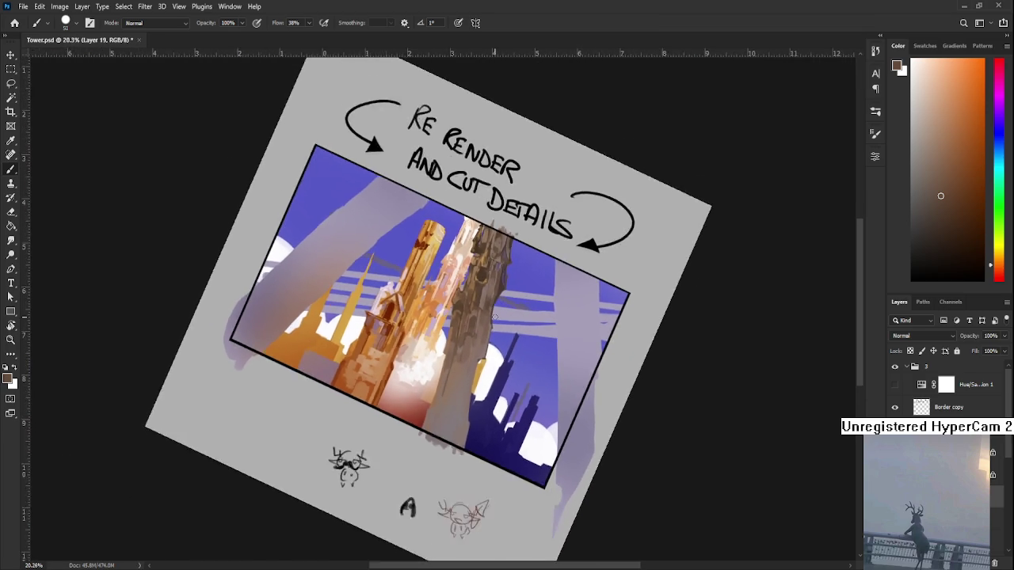
{"action": "scroll", "coordinate": [494, 317], "scroll_direction": "down", "scroll_amount": 1}
{"action": "scroll", "coordinate": [493, 319], "scroll_direction": "up", "scroll_amount": 2}
{"action": "scroll", "coordinate": [491, 316], "scroll_direction": "up", "scroll_amount": 1}
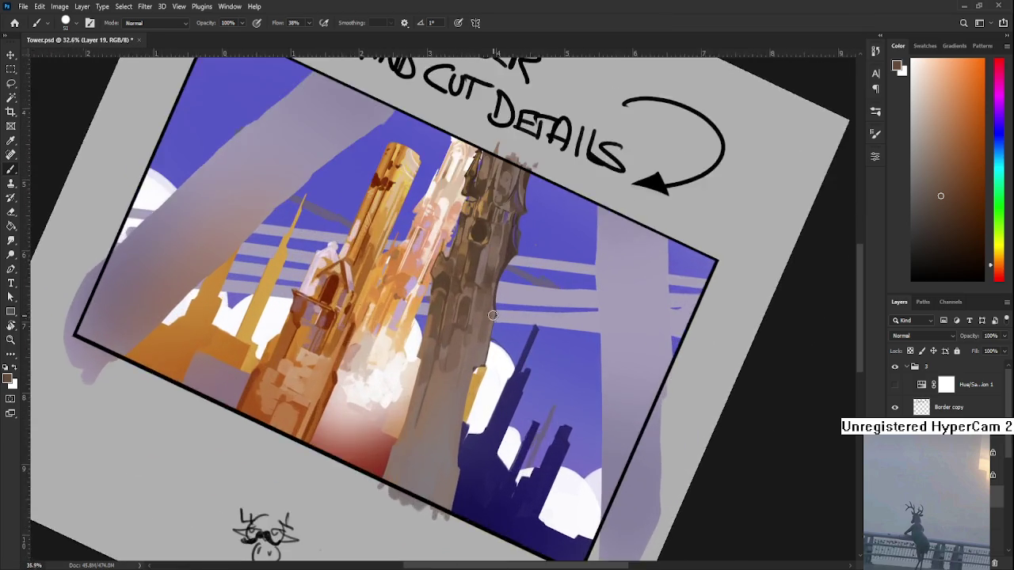
{"action": "scroll", "coordinate": [490, 315], "scroll_direction": "up", "scroll_amount": 2}
{"action": "scroll", "coordinate": [489, 315], "scroll_direction": "down", "scroll_amount": 2}
{"action": "scroll", "coordinate": [489, 315], "scroll_direction": "down", "scroll_amount": 1}
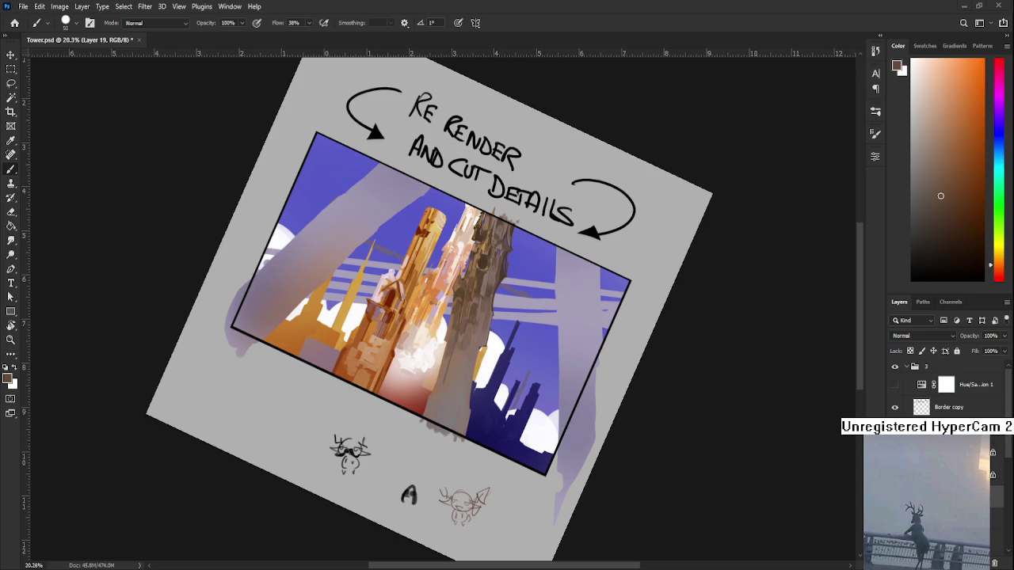
Zoom in and paint faint dark strokes on the tower's base and lower left edge
{"action": "scroll", "coordinate": [493, 357], "scroll_direction": "up", "scroll_amount": 2, "text": "alt"}
{"action": "scroll", "coordinate": [475, 326], "scroll_direction": "up", "scroll_amount": 2, "text": "alt"}
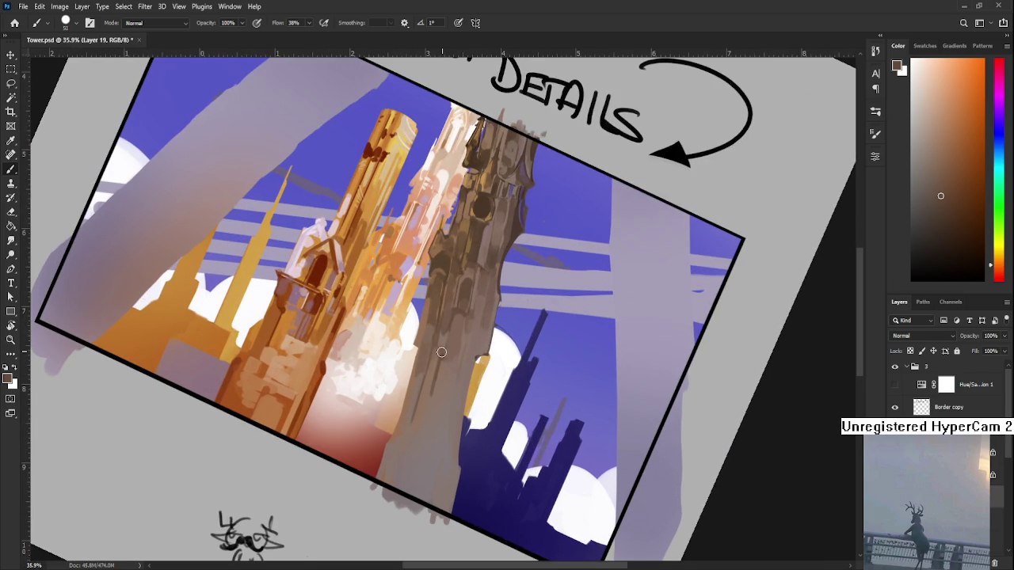
{"action": "left_click_drag", "start_coordinate": [447, 330], "coordinate": [410, 452]}
{"action": "left_click_drag", "start_coordinate": [411, 462], "coordinate": [417, 473]}
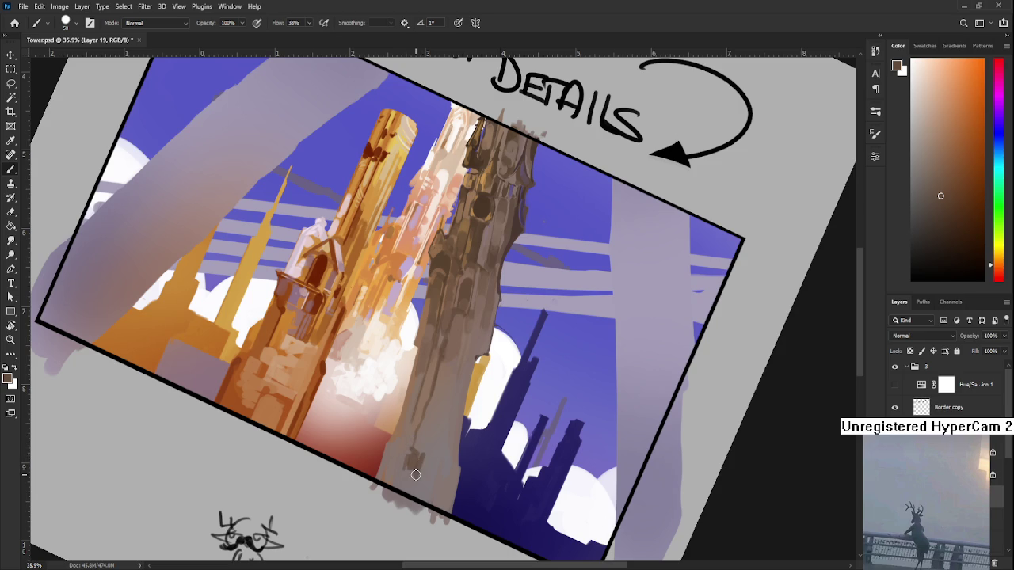
{"action": "left_click_drag", "start_coordinate": [426, 434], "coordinate": [419, 450]}
{"action": "left_click_drag", "start_coordinate": [431, 413], "coordinate": [411, 427]}
Dab orange on the tower's right edge and paint a thin dark line down its middle
{"action": "scroll", "coordinate": [347, 381], "scroll_direction": "up", "scroll_amount": 2}
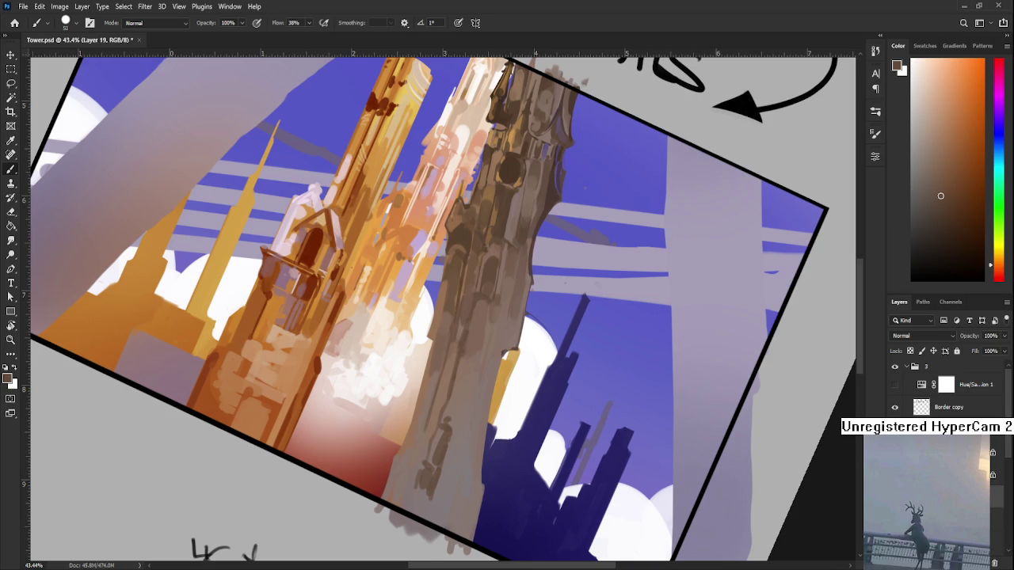
{"action": "left_click", "coordinate": [498, 393]}
{"action": "left_click_drag", "start_coordinate": [461, 374], "coordinate": [446, 418]}
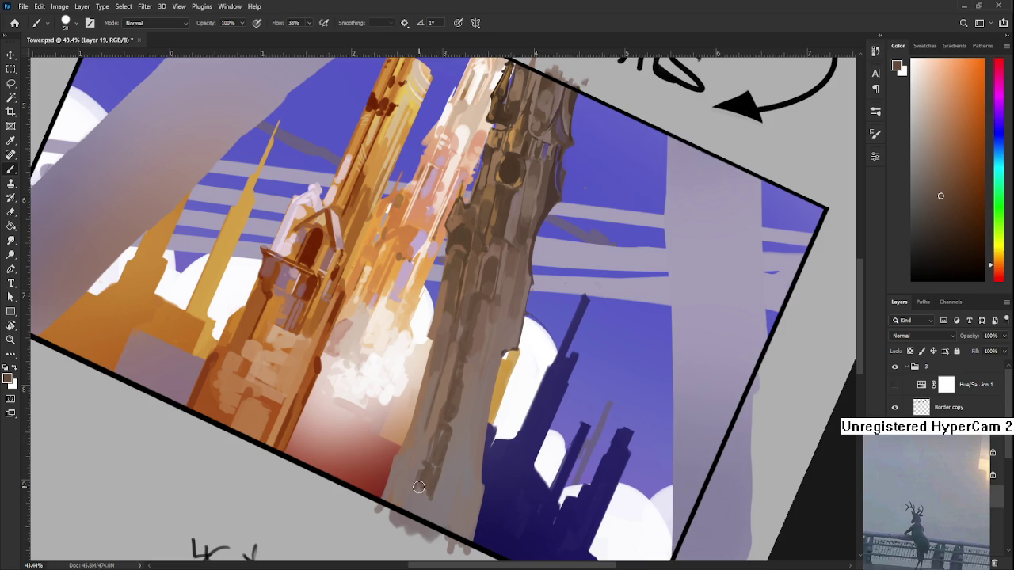
{"action": "scroll", "coordinate": [392, 489], "scroll_direction": "down", "scroll_amount": 3}
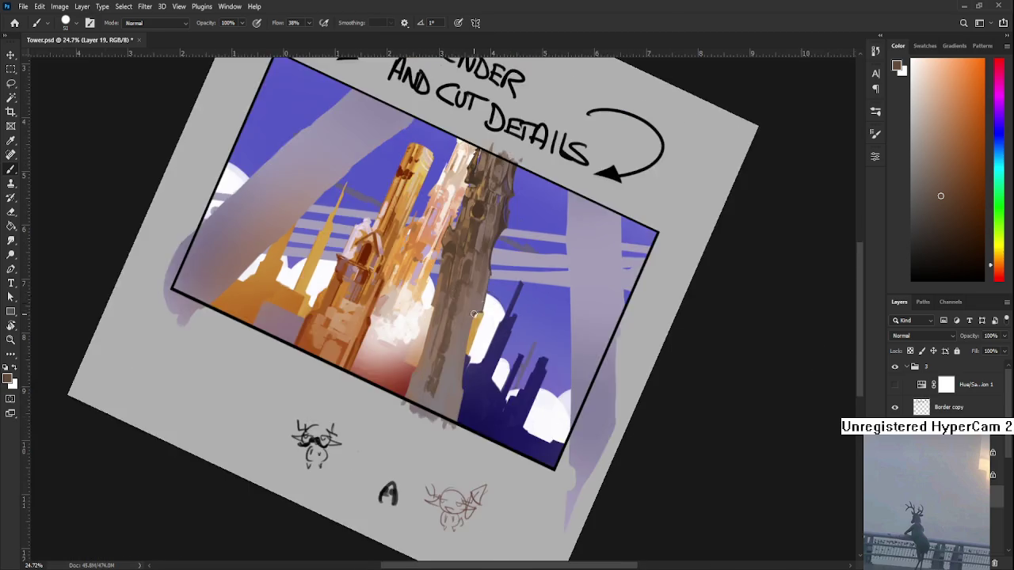
Zoom in and out to review the tower, then turn the canvas view back upright
{"action": "scroll", "coordinate": [412, 443], "scroll_direction": "down", "scroll_amount": 2}
{"action": "scroll", "coordinate": [451, 381], "scroll_direction": "up", "scroll_amount": 2}
{"action": "scroll", "coordinate": [475, 341], "scroll_direction": "up", "scroll_amount": 3}
{"action": "scroll", "coordinate": [475, 341], "scroll_direction": "down", "scroll_amount": 3}
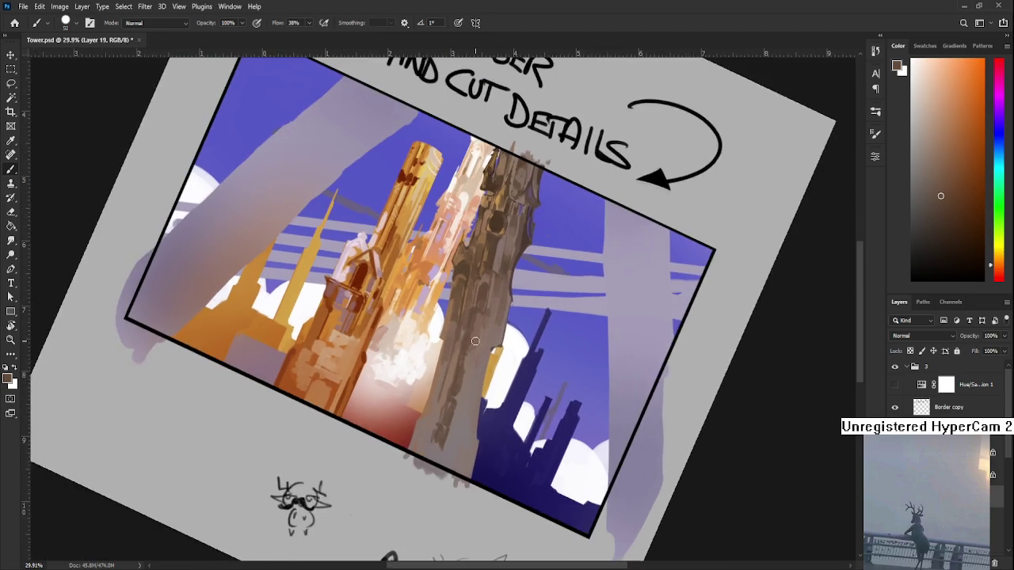
{"action": "scroll", "coordinate": [475, 342], "scroll_direction": "down", "scroll_amount": 2}
{"action": "scroll", "coordinate": [475, 341], "scroll_direction": "up", "scroll_amount": 4}
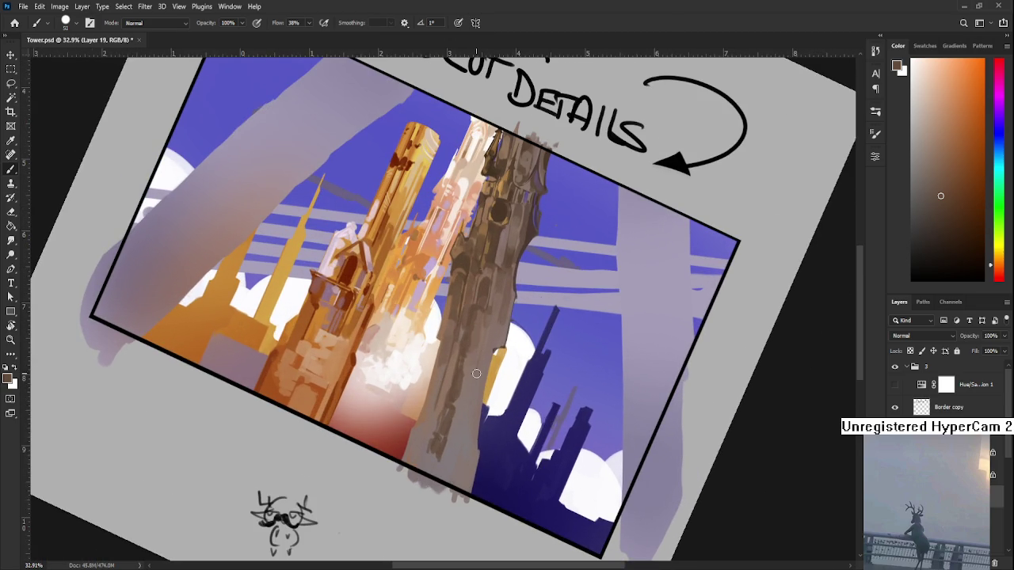
{"action": "scroll", "coordinate": [470, 383], "scroll_direction": "down", "scroll_amount": 3}
{"action": "scroll", "coordinate": [469, 382], "scroll_direction": "up", "scroll_amount": 2}
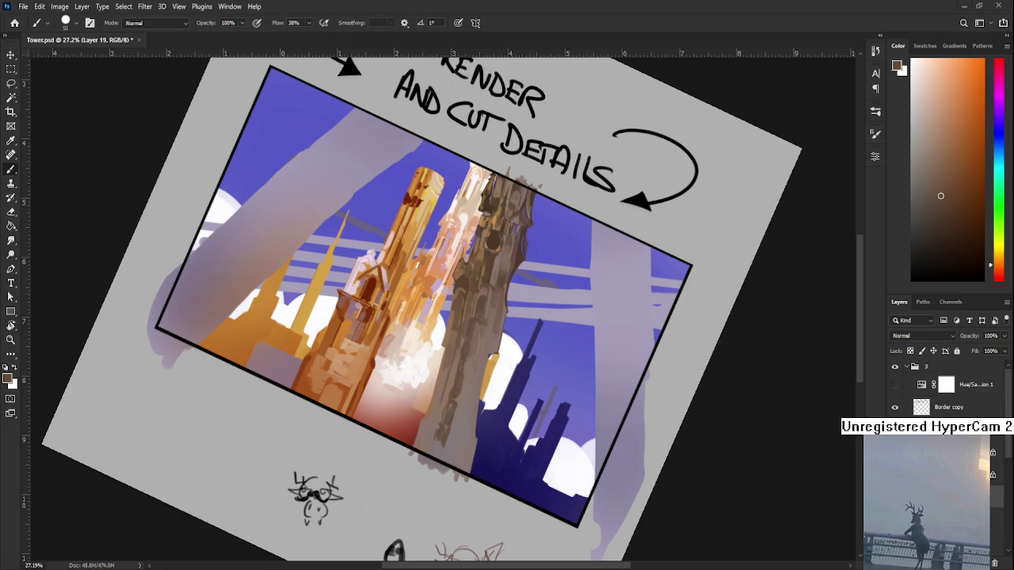
{"action": "scroll", "coordinate": [488, 407], "scroll_direction": "up", "scroll_amount": 2}
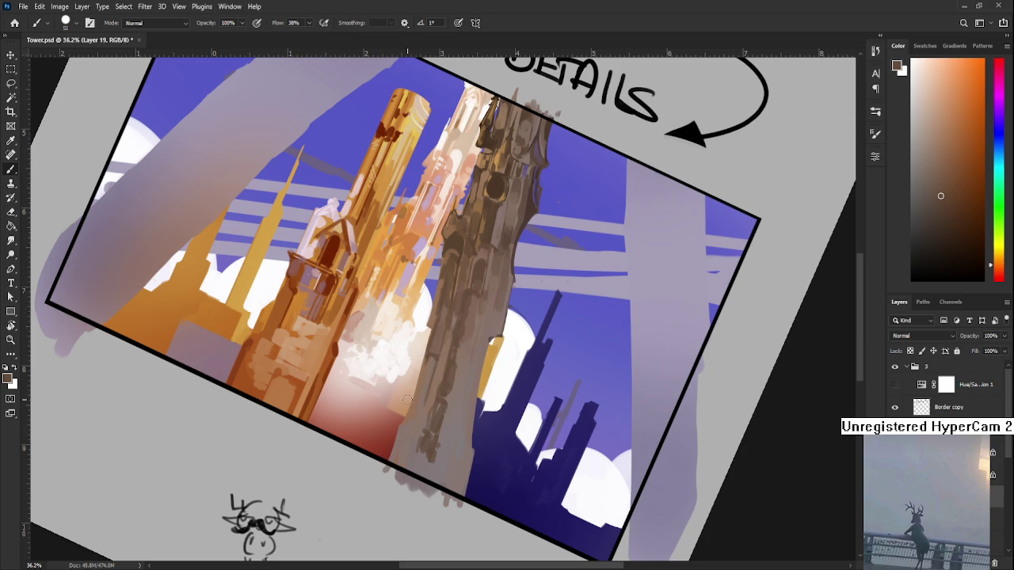
{"action": "left_click_drag", "start_coordinate": [406, 400], "coordinate": [273, 450]}
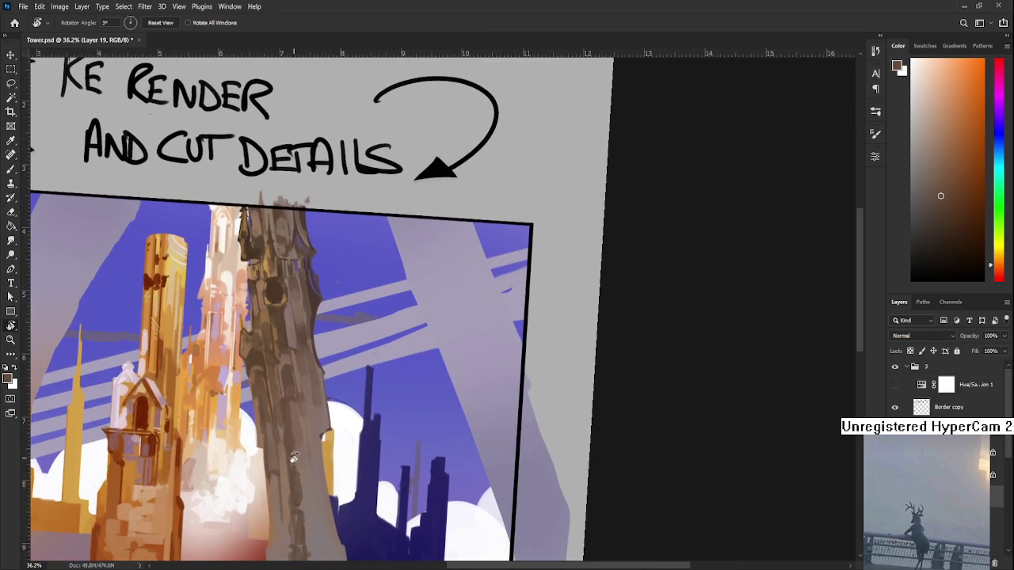
Sample mid-tone greys from the tower and shift the view toward its base
{"action": "left_click", "coordinate": [266, 409], "text": "alt"}
{"action": "left_click", "coordinate": [272, 427], "text": "alt"}
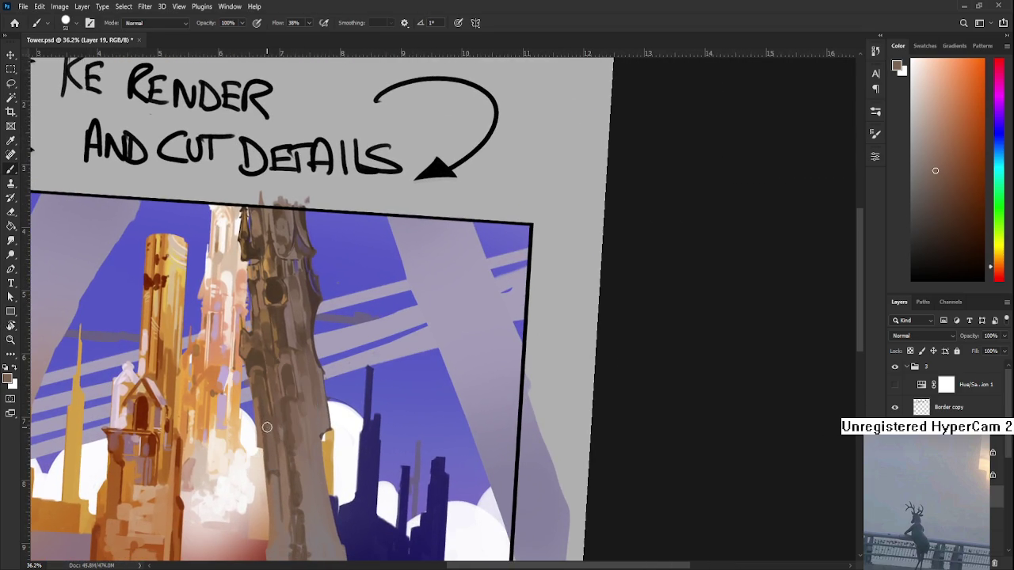
{"action": "left_click", "coordinate": [266, 423], "text": "alt"}
{"action": "left_click", "coordinate": [269, 425], "text": "alt"}
{"action": "left_click", "coordinate": [272, 429], "text": "alt"}
{"action": "left_click_drag", "start_coordinate": [278, 450], "coordinate": [270, 383]}
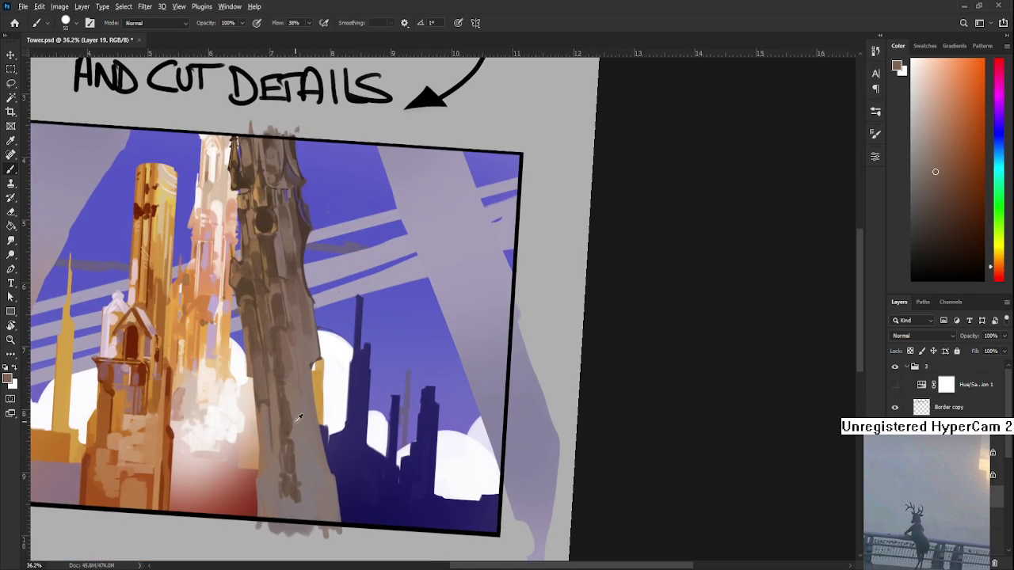
Pick darker and redder tower tones and dab shading onto the lower tower
{"action": "left_click", "coordinate": [306, 438], "text": "alt"}
{"action": "left_click", "coordinate": [291, 450], "text": "alt"}
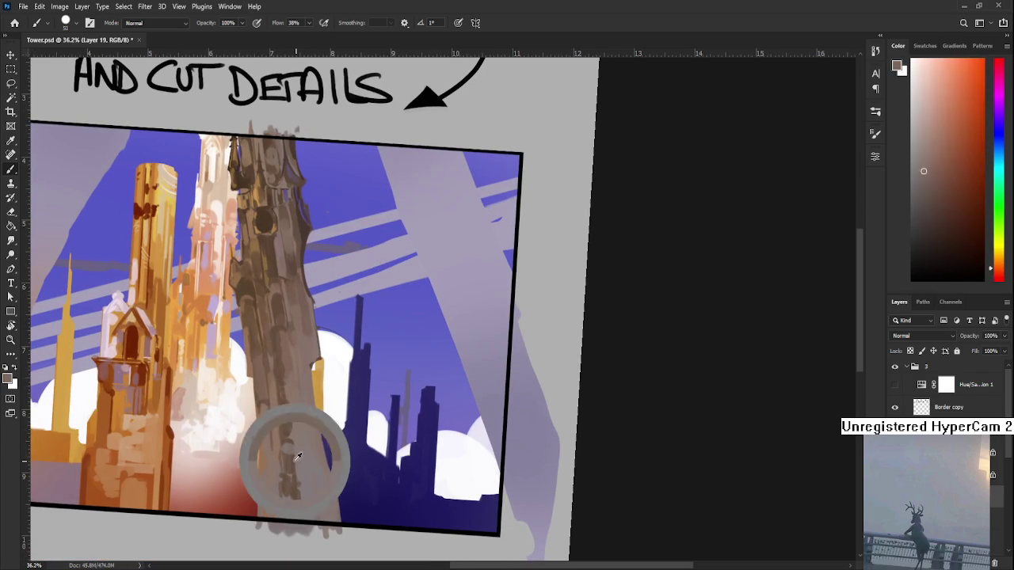
{"action": "left_click", "coordinate": [291, 450], "text": "alt"}
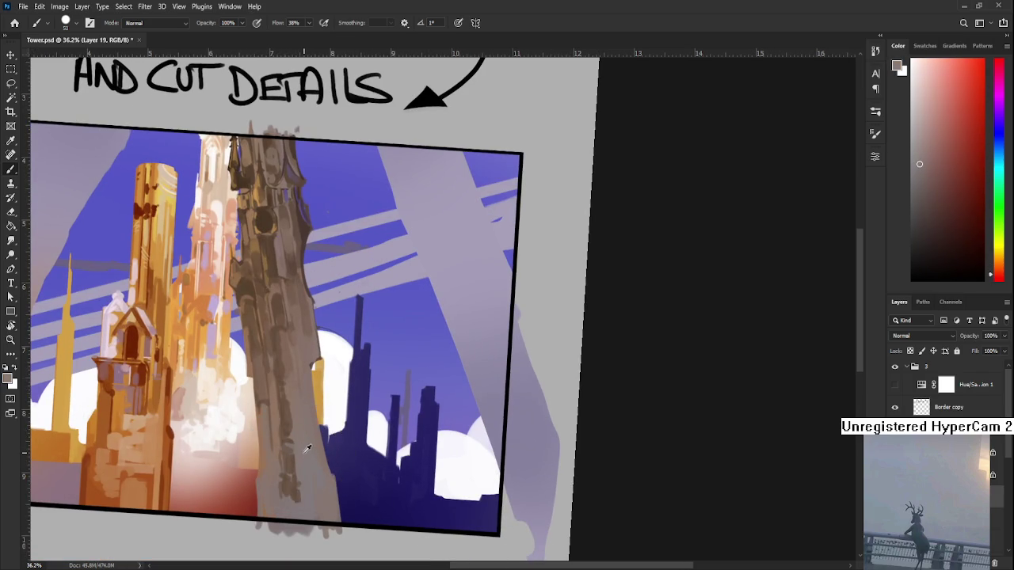
{"action": "left_click_drag", "start_coordinate": [290, 461], "coordinate": [278, 471]}
Sample reddish, muted red and orange-brown tones from the lower tower
{"action": "left_click", "coordinate": [309, 469], "text": "alt"}
{"action": "left_click_drag", "start_coordinate": [313, 467], "coordinate": [292, 476]}
{"action": "left_click", "coordinate": [269, 472], "text": "alt"}
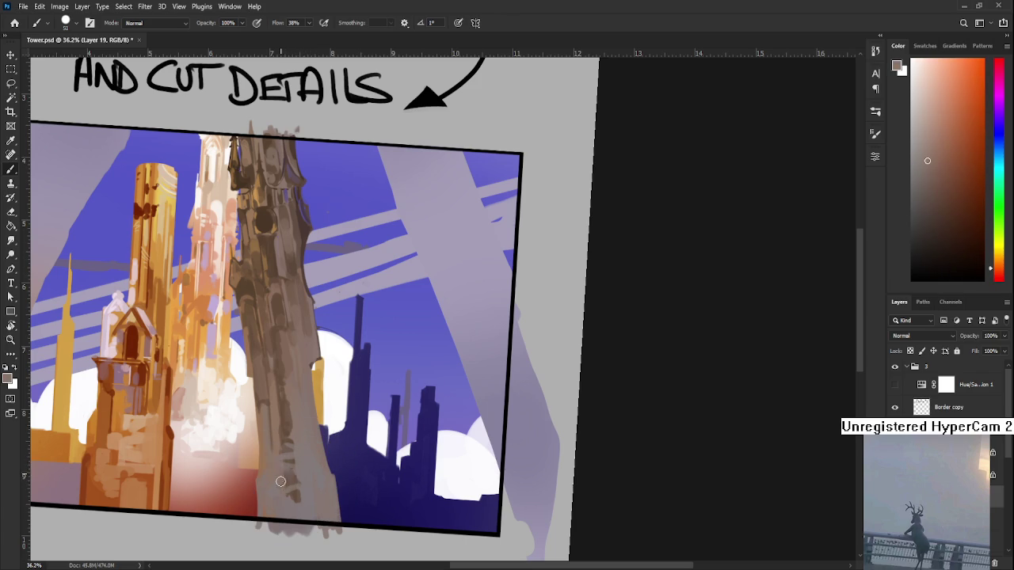
{"action": "left_click", "coordinate": [313, 476], "text": "alt"}
{"action": "left_click", "coordinate": [289, 473], "text": "alt"}
Pick lighter tones from the lower tower for highlights
{"action": "left_click", "coordinate": [287, 485], "text": "alt"}
{"action": "left_click", "coordinate": [281, 459], "text": "alt"}
{"action": "left_click", "coordinate": [306, 481], "text": "alt"}
{"action": "left_click", "coordinate": [275, 475], "text": "alt"}
{"action": "scroll", "coordinate": [279, 450], "scroll_direction": "up", "scroll_amount": 2}
{"action": "left_click", "coordinate": [282, 453], "text": "alt"}
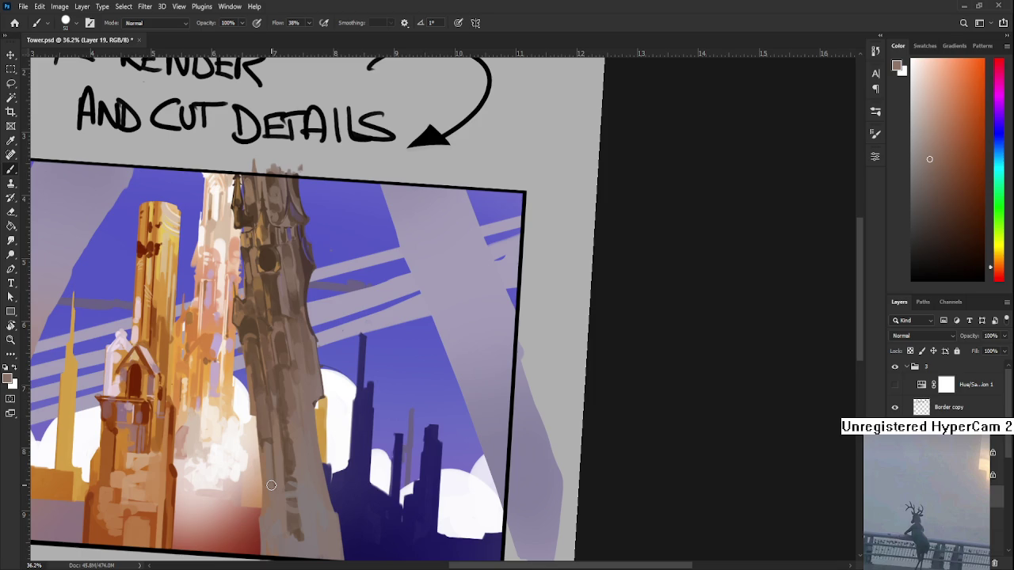
Recentre the tower in view and sample a darker shade to paint with
{"action": "left_click_drag", "start_coordinate": [271, 484], "coordinate": [247, 451]}
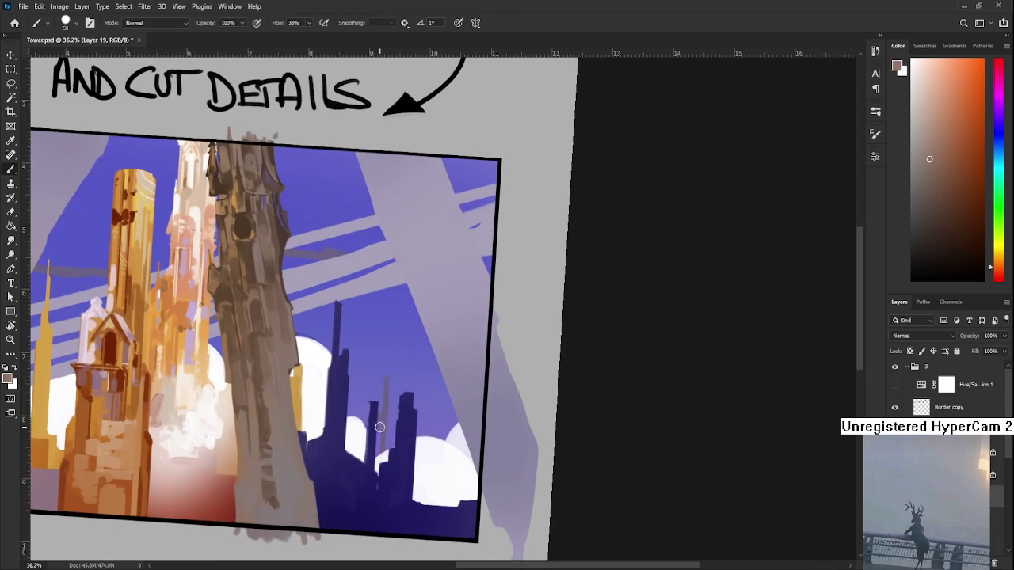
{"action": "left_click", "coordinate": [283, 416], "text": "alt"}
{"action": "left_click", "coordinate": [269, 414], "text": "alt"}
{"action": "left_click", "coordinate": [262, 428], "text": "alt"}
Tilt the canvas view and sample tones from the lower tower shaft
{"action": "key", "text": "r"}
{"action": "left_click_drag", "start_coordinate": [268, 426], "coordinate": [313, 448]}
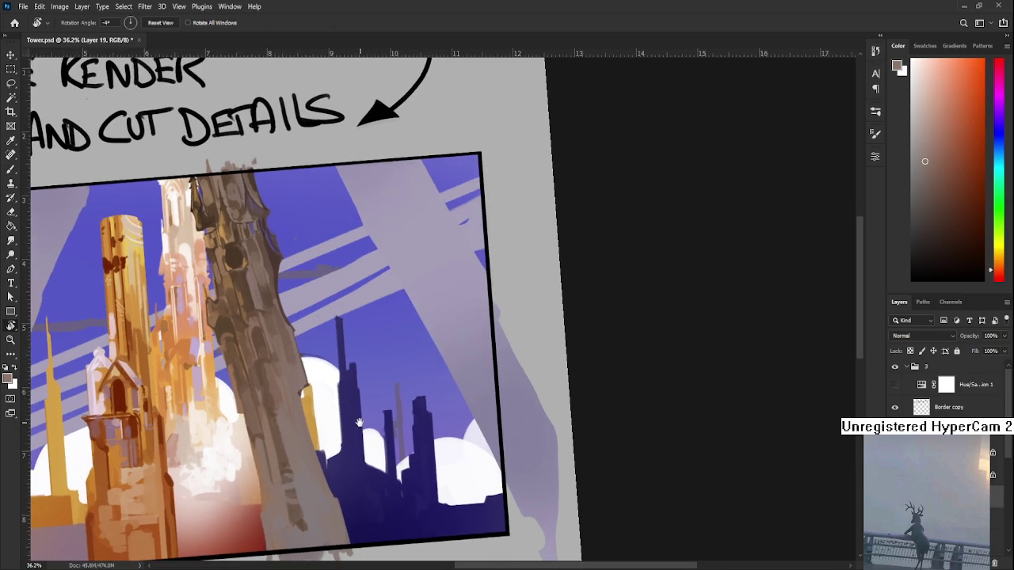
{"action": "left_click", "coordinate": [300, 448], "text": "alt"}
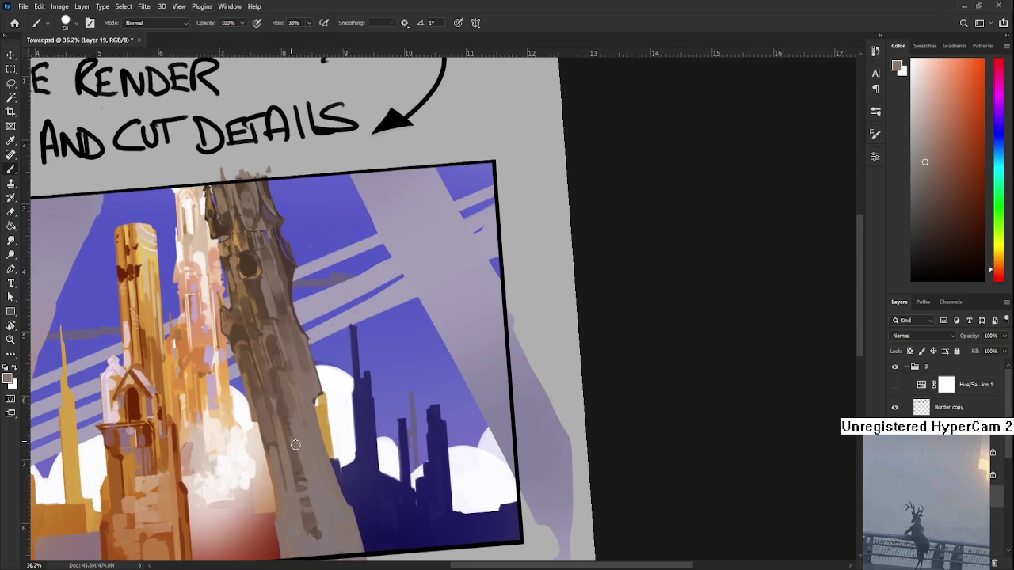
{"action": "left_click", "coordinate": [290, 440], "text": "alt"}
{"action": "left_click", "coordinate": [290, 442], "text": "alt"}
{"action": "left_click", "coordinate": [290, 446], "text": "alt"}
Resample several grey tones from higher up the tower
{"action": "left_click", "coordinate": [293, 450], "text": "alt"}
{"action": "left_click", "coordinate": [290, 425], "text": "alt"}
{"action": "left_click", "coordinate": [283, 425], "text": "alt"}
{"action": "left_click", "coordinate": [292, 421], "text": "alt"}
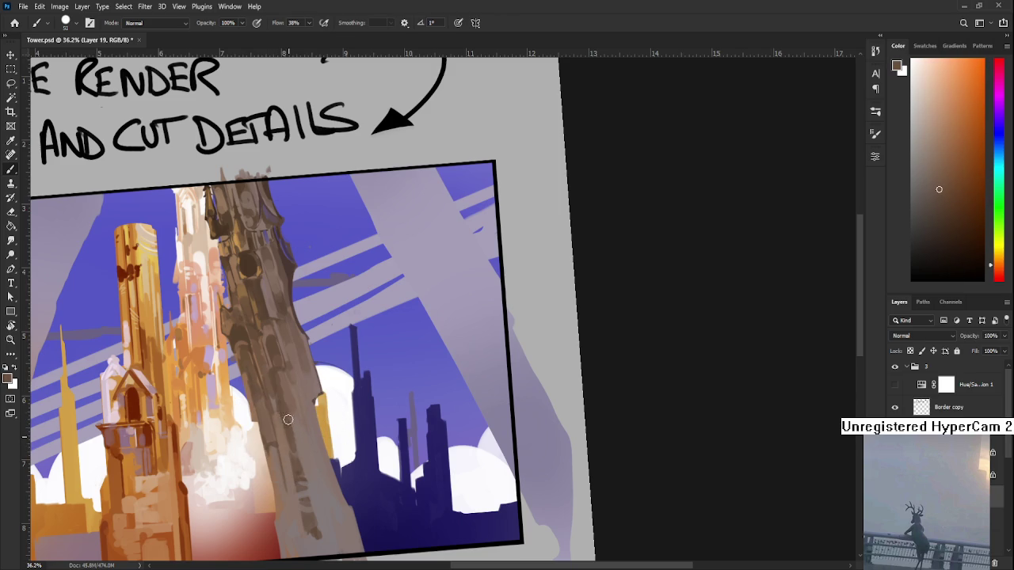
{"action": "left_click", "coordinate": [297, 434], "text": "alt"}
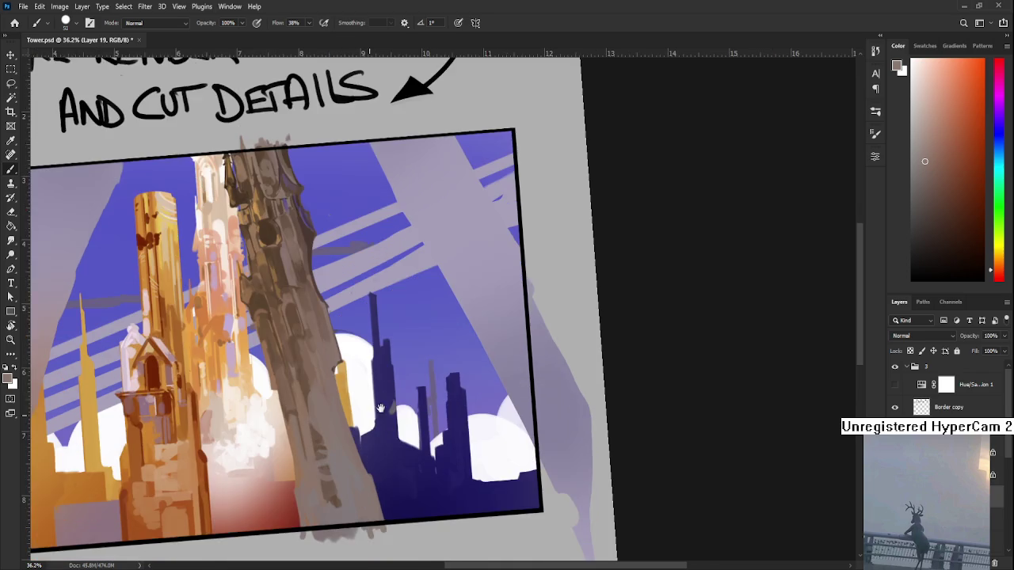
Re-angle the view, choose a lighter grey, and paint dark dabs plus a pale stone shape
{"action": "key", "text": "r"}
{"action": "mouse_move", "coordinate": [373, 439]}
{"action": "left_mouse_down"}
{"action": "mouse_move", "coordinate": [406, 425]}
{"action": "mouse_move", "coordinate": [404, 438]}
{"action": "mouse_move", "coordinate": [373, 436]}
{"action": "left_mouse_up"}
{"action": "key", "text": "b"}
{"action": "left_click", "coordinate": [370, 427], "text": "alt"}
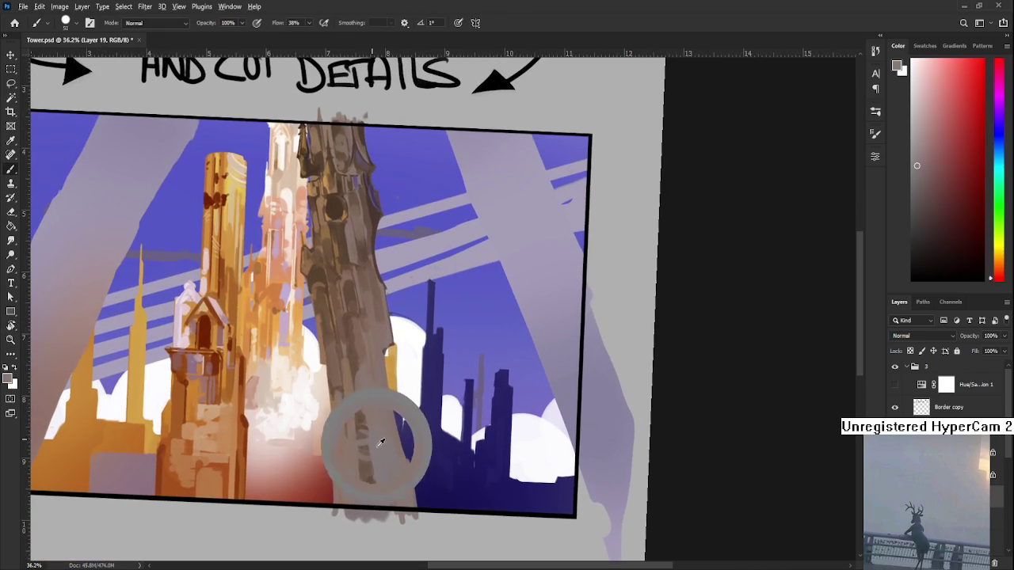
{"action": "left_click", "coordinate": [917, 140]}
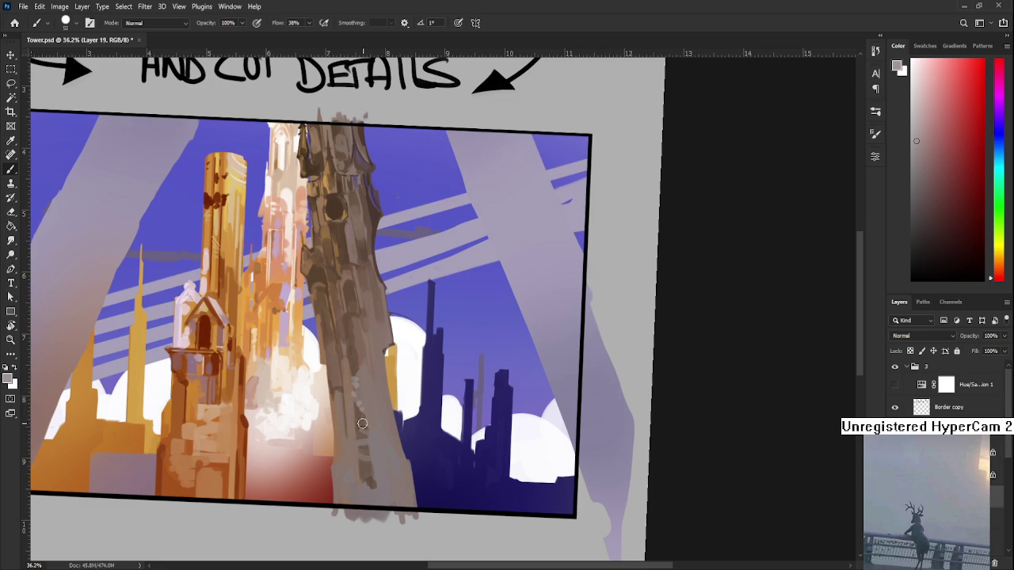
{"action": "left_click_drag", "start_coordinate": [361, 432], "coordinate": [368, 486]}
{"action": "mouse_move", "coordinate": [354, 389]}
{"action": "left_mouse_down"}
{"action": "mouse_move", "coordinate": [363, 409]}
{"action": "mouse_move", "coordinate": [347, 402]}
{"action": "left_mouse_up"}
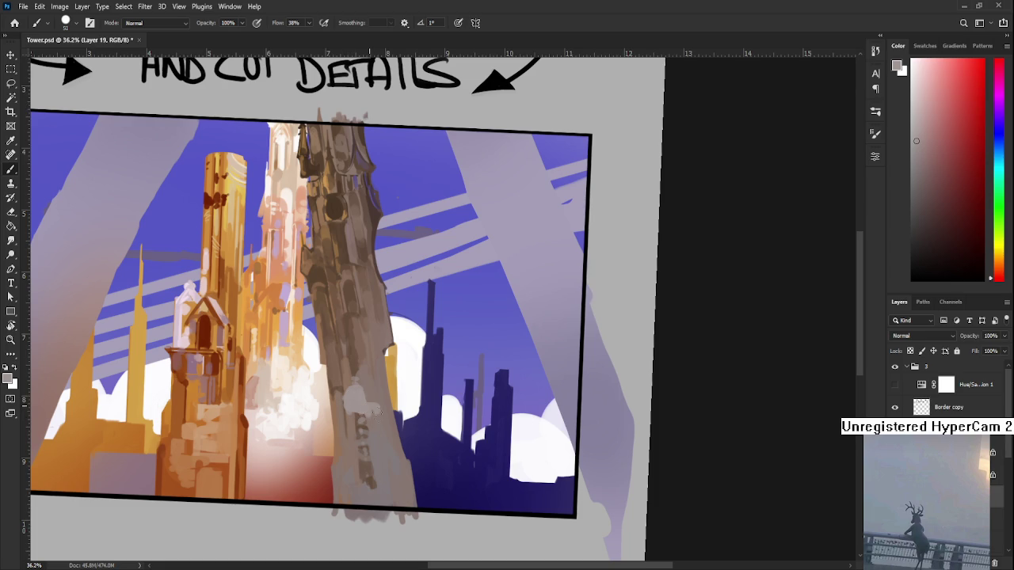
Paint light grey stone blocks across the lower tower base and its right edge
{"action": "mouse_move", "coordinate": [348, 421]}
{"action": "left_mouse_down"}
{"action": "mouse_move", "coordinate": [371, 460]}
{"action": "mouse_move", "coordinate": [358, 457]}
{"action": "mouse_move", "coordinate": [356, 479]}
{"action": "mouse_move", "coordinate": [373, 443]}
{"action": "left_mouse_up"}
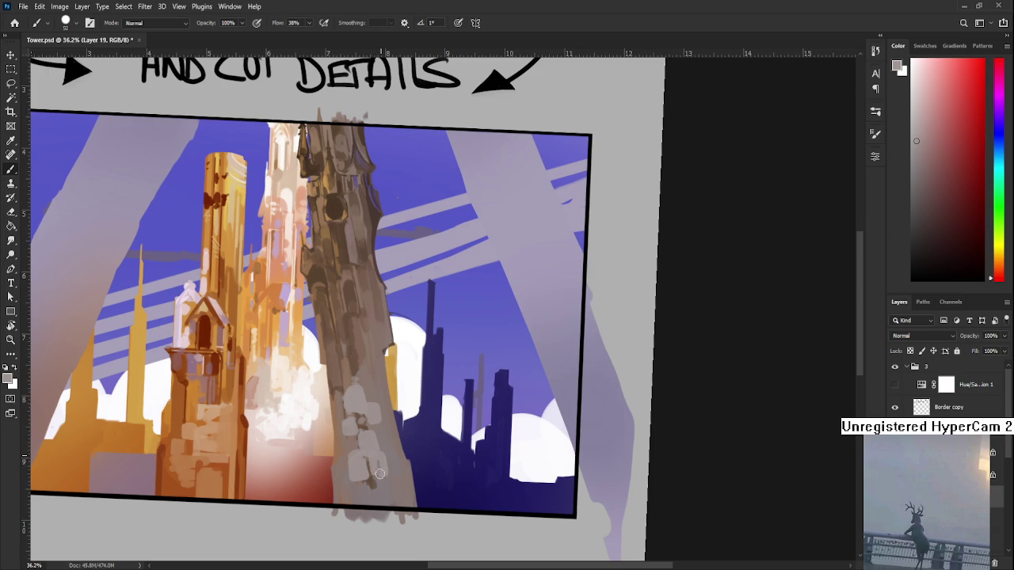
{"action": "left_click_drag", "start_coordinate": [383, 443], "coordinate": [391, 431]}
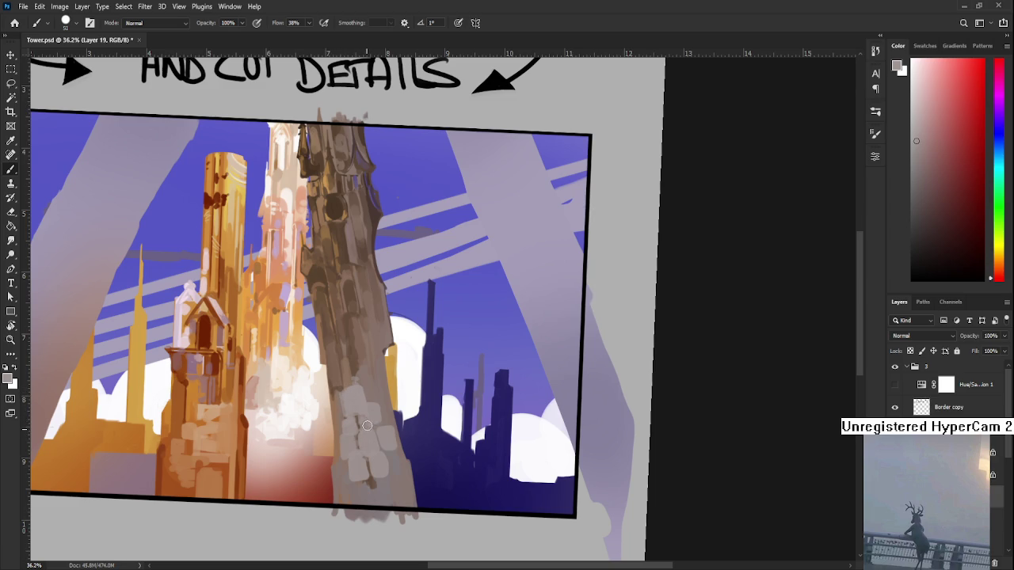
{"action": "mouse_move", "coordinate": [346, 491]}
{"action": "left_mouse_down"}
{"action": "mouse_move", "coordinate": [374, 503]}
{"action": "mouse_move", "coordinate": [393, 484]}
{"action": "left_mouse_up"}
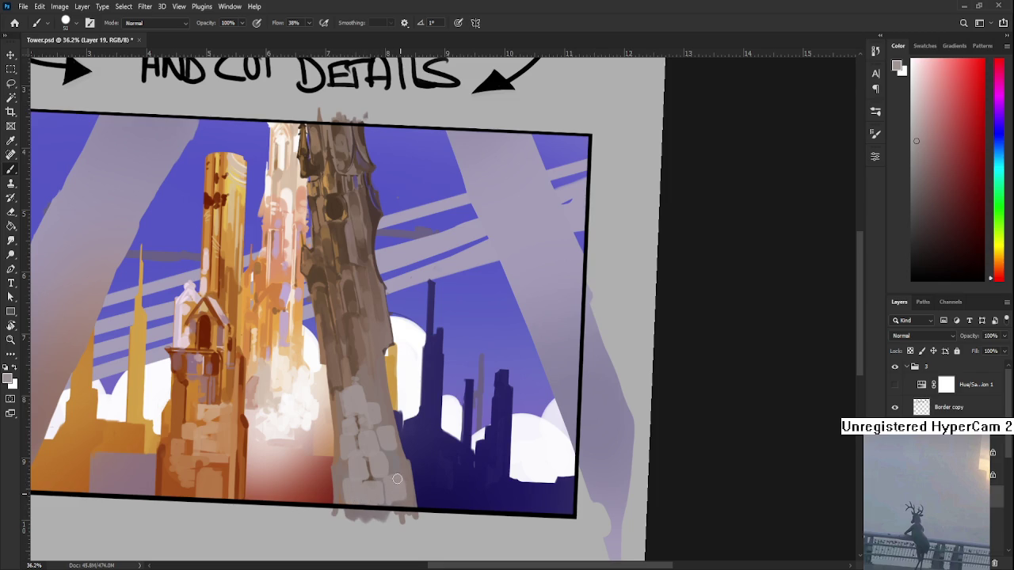
{"action": "left_click_drag", "start_coordinate": [390, 454], "coordinate": [400, 462]}
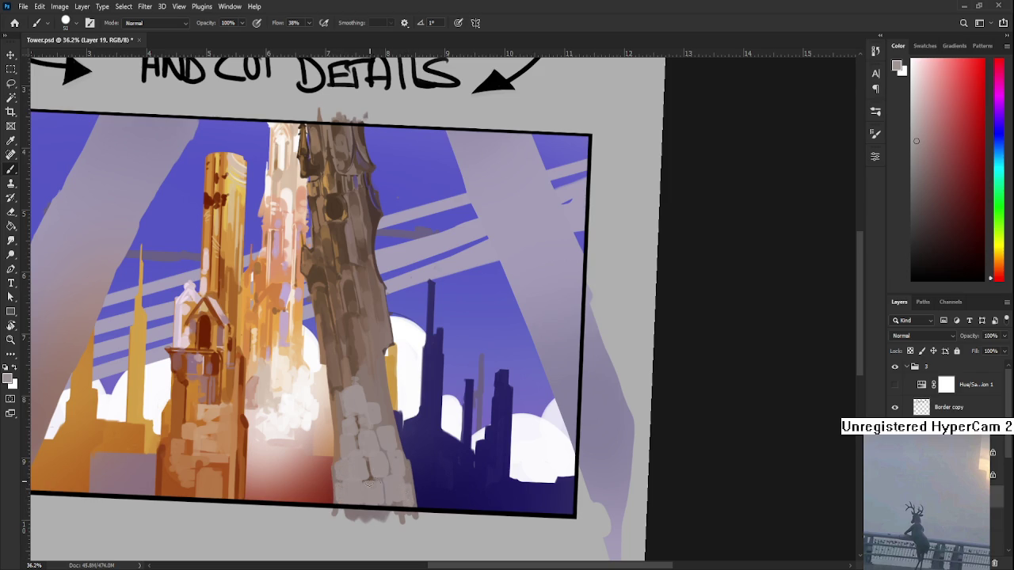
Zoom to check the base, then add a darker grey mark between the stones
{"action": "scroll", "coordinate": [376, 475], "scroll_direction": "down", "scroll_amount": 3}
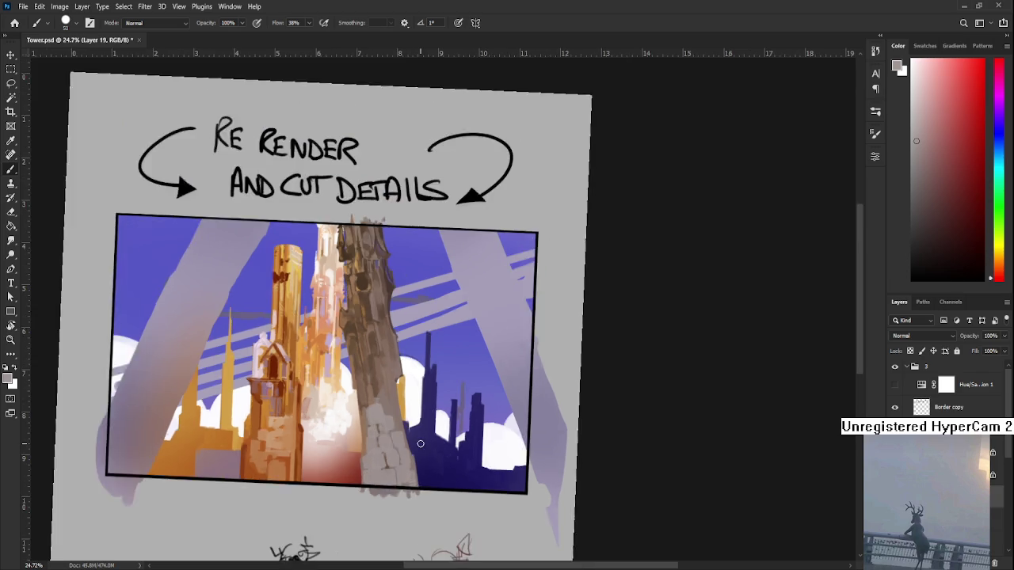
{"action": "scroll", "coordinate": [476, 406], "scroll_direction": "down", "scroll_amount": 2}
{"action": "scroll", "coordinate": [510, 363], "scroll_direction": "up", "scroll_amount": 4}
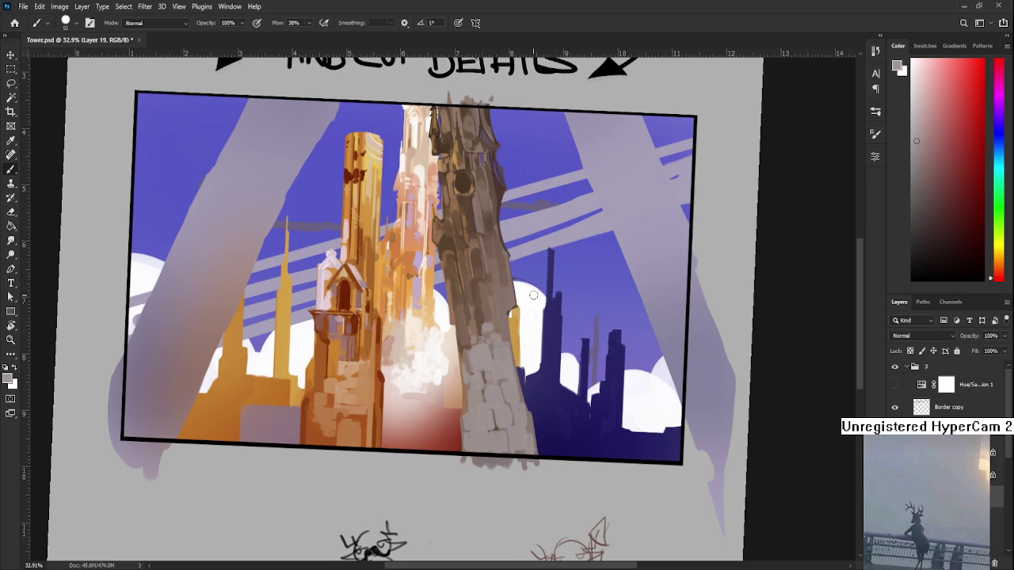
{"action": "left_click", "coordinate": [916, 190]}
{"action": "left_click_drag", "start_coordinate": [472, 422], "coordinate": [485, 427]}
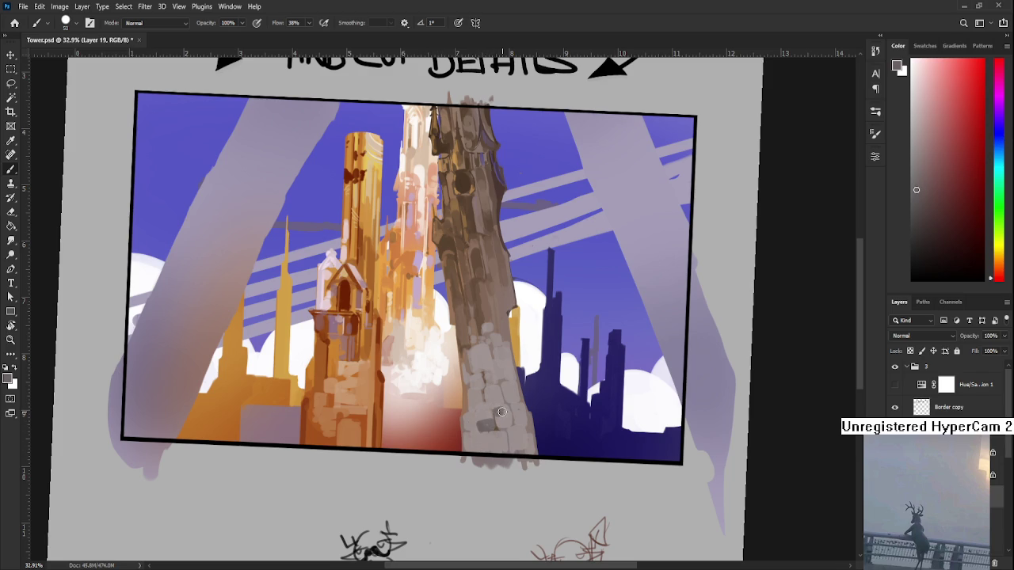
{"action": "scroll", "coordinate": [496, 412], "scroll_direction": "down", "scroll_amount": 2}
{"action": "scroll", "coordinate": [500, 413], "scroll_direction": "down", "scroll_amount": 2}
{"action": "scroll", "coordinate": [499, 410], "scroll_direction": "up", "scroll_amount": 2}
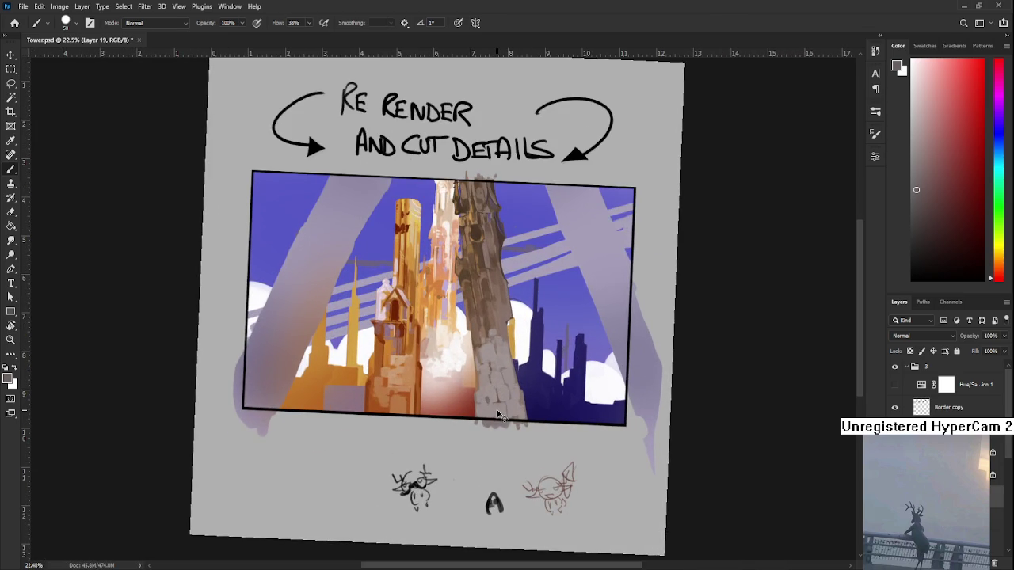
{"action": "left_click", "coordinate": [1000, 110]}
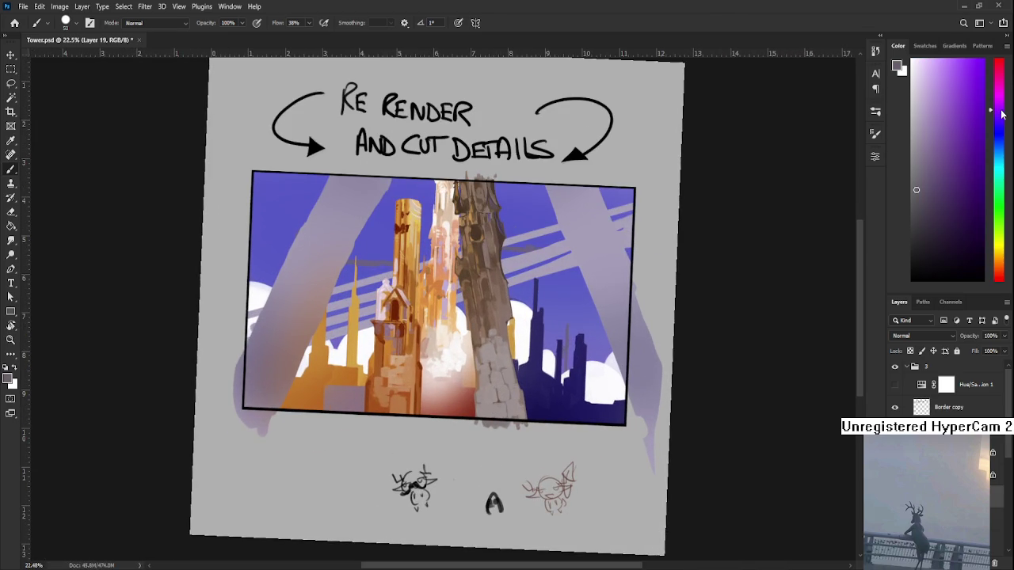
{"action": "left_click", "coordinate": [1000, 114]}
{"action": "left_click", "coordinate": [922, 185]}
{"action": "left_click", "coordinate": [923, 173]}
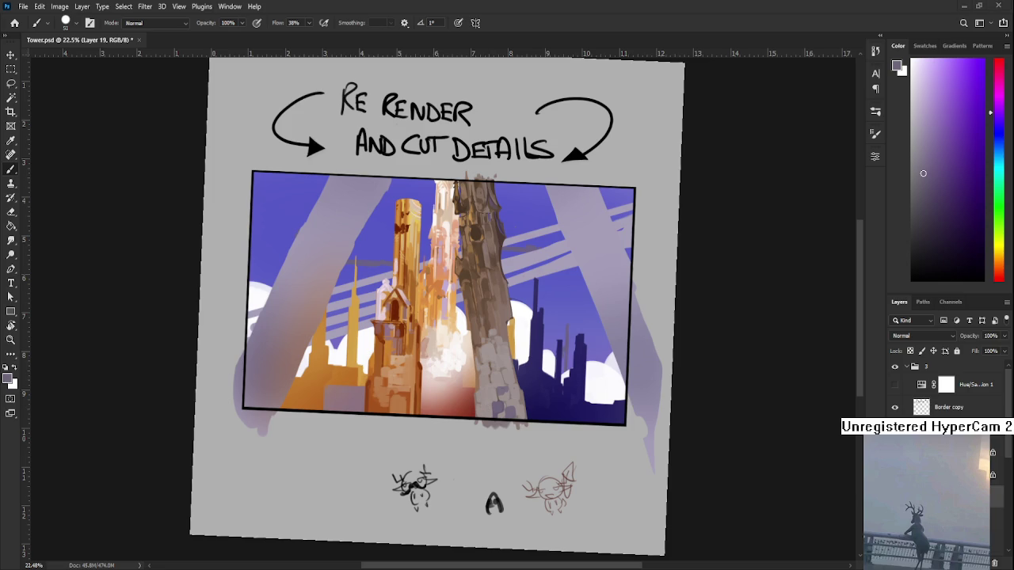
{"action": "scroll", "coordinate": [510, 399], "scroll_direction": "up", "scroll_amount": 3}
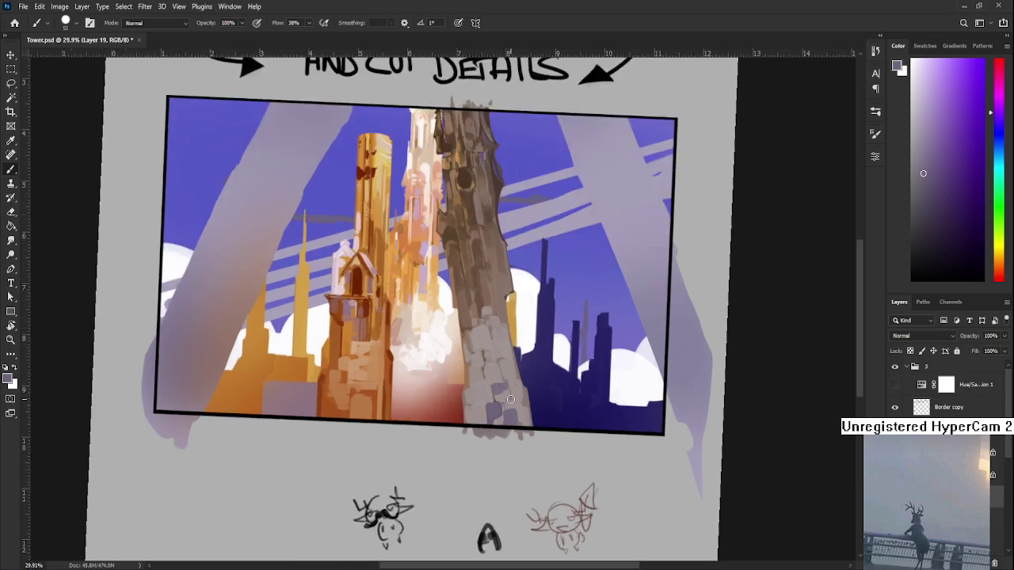
Dab bluish-grey block shapes onto the tower base and sample nearby greys
{"action": "scroll", "coordinate": [511, 399], "scroll_direction": "up", "scroll_amount": 3}
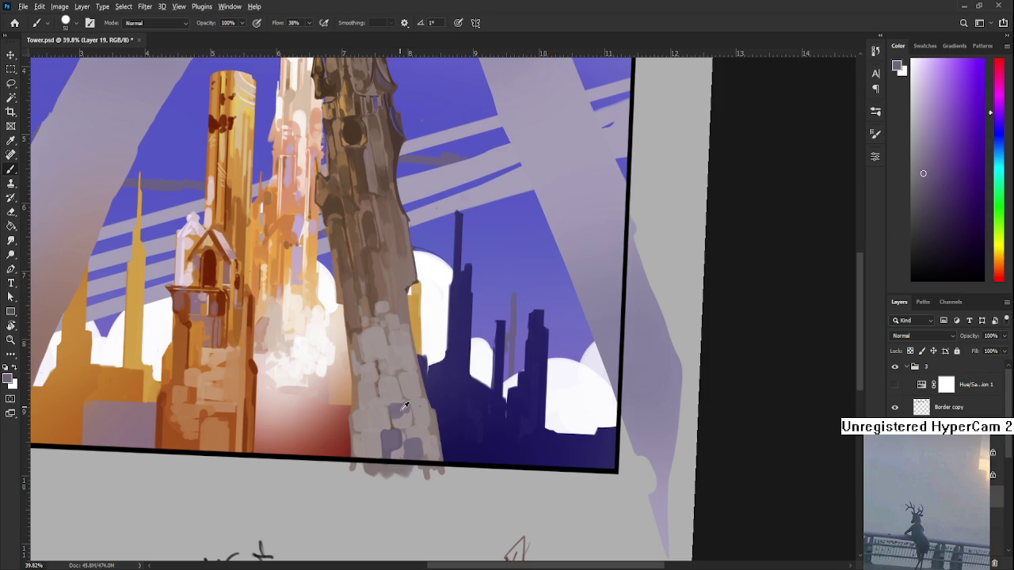
{"action": "left_click_drag", "start_coordinate": [396, 419], "coordinate": [412, 415]}
{"action": "left_click", "coordinate": [416, 403], "text": "alt"}
{"action": "left_click", "coordinate": [404, 418], "text": "alt"}
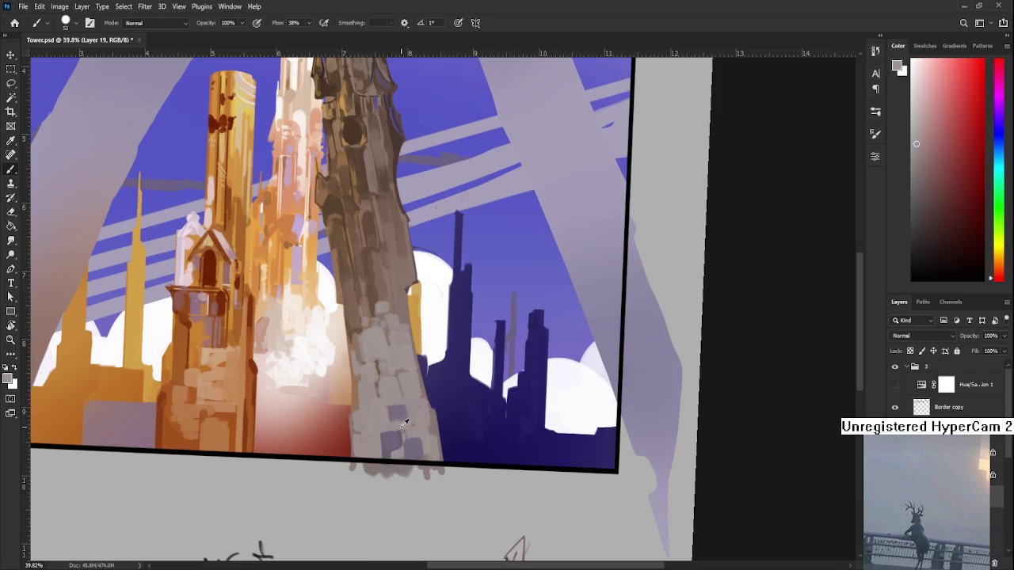
{"action": "left_click", "coordinate": [394, 438], "text": "alt"}
{"action": "left_click", "coordinate": [394, 425], "text": "alt"}
Sample purple-grey, warm red-grey and light neutral grey tones from the base
{"action": "left_click", "coordinate": [408, 450], "text": "alt"}
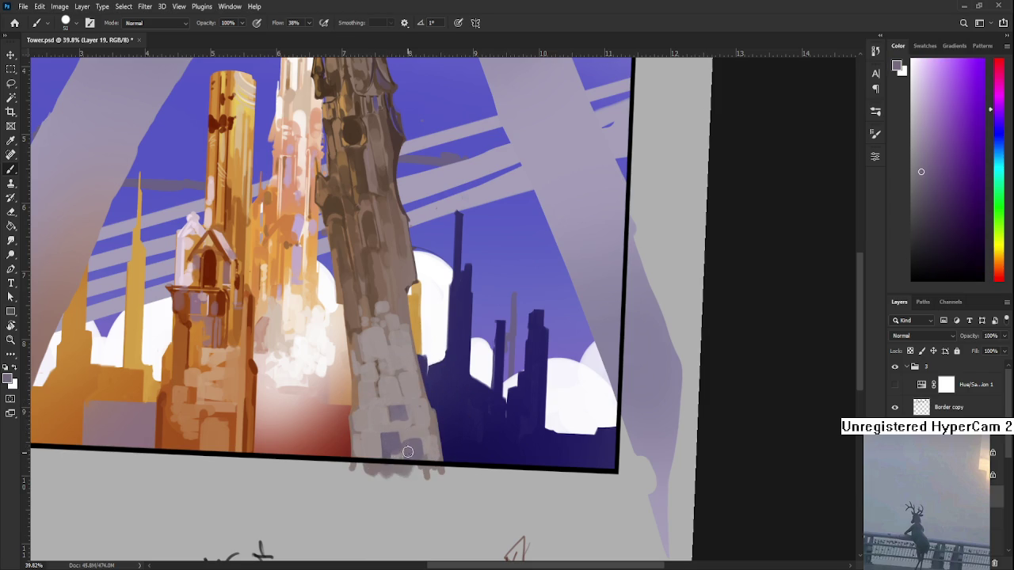
{"action": "left_click", "coordinate": [415, 440], "text": "alt"}
{"action": "left_click", "coordinate": [396, 436], "text": "alt"}
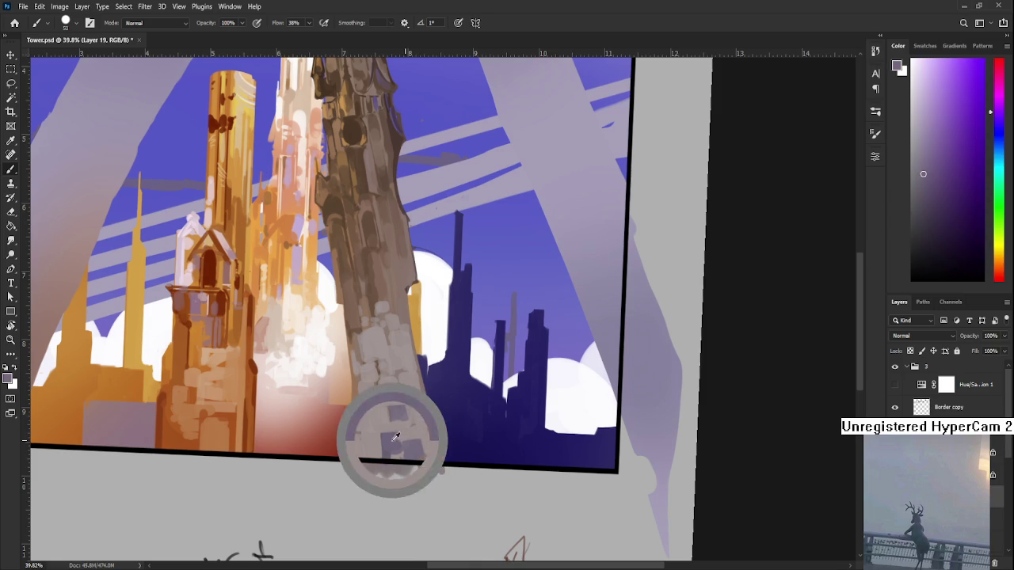
{"action": "left_click", "coordinate": [389, 424], "text": "alt"}
{"action": "left_click", "coordinate": [409, 442], "text": "alt"}
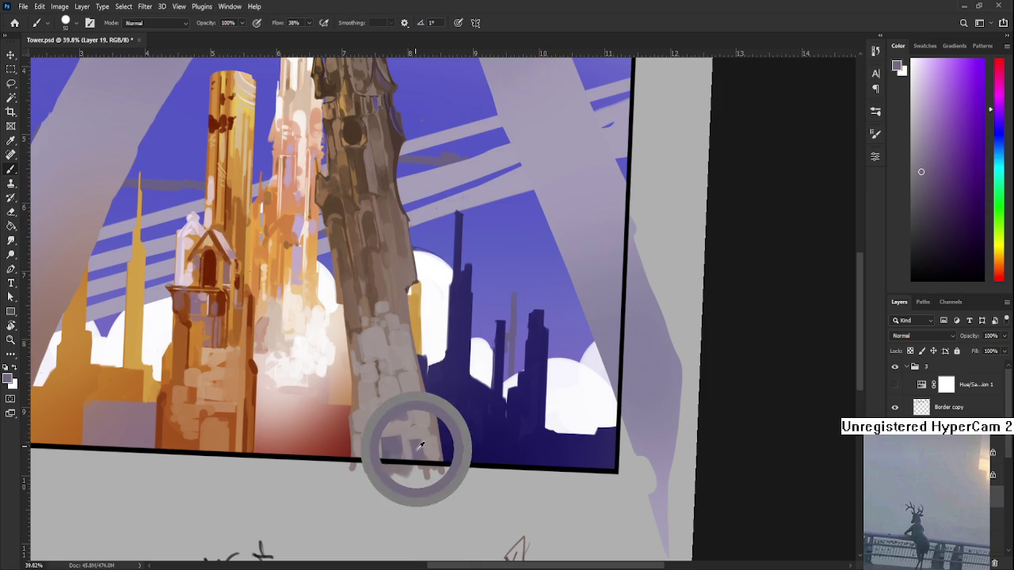
Sample several warm colours from the tower base
{"action": "left_click", "coordinate": [415, 428], "text": "alt"}
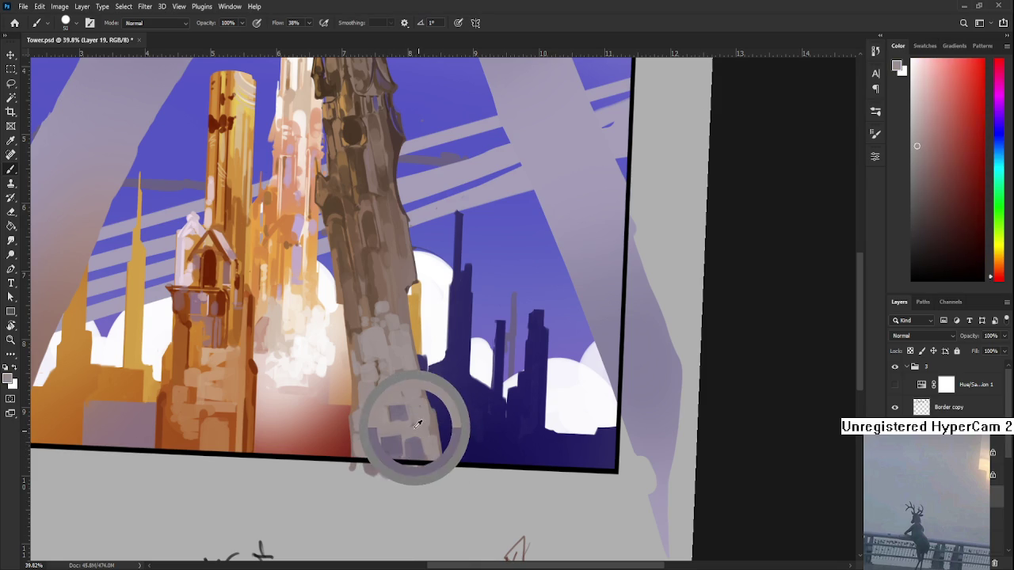
{"action": "left_click", "coordinate": [397, 424], "text": "alt"}
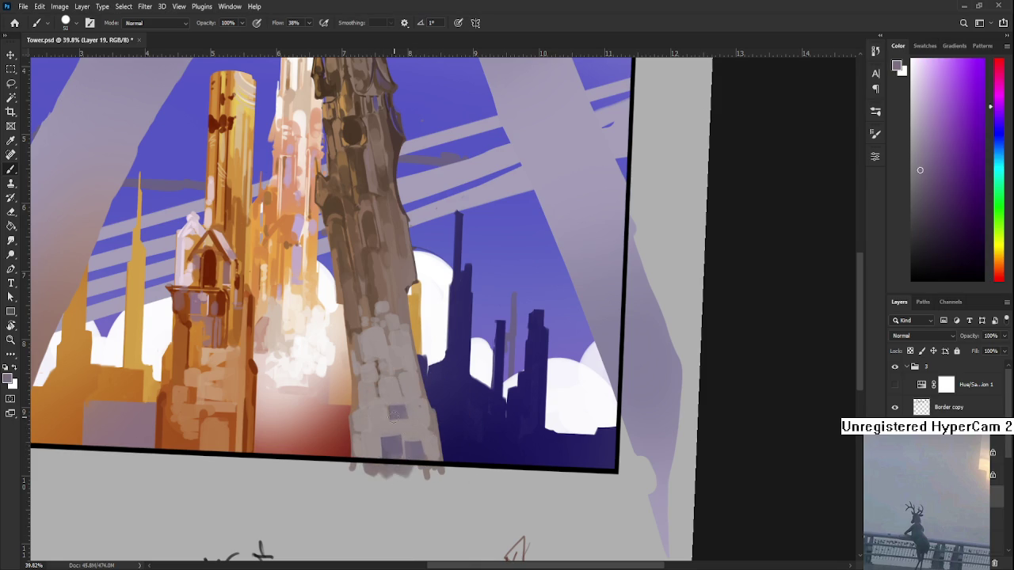
{"action": "left_click", "coordinate": [413, 420], "text": "alt"}
{"action": "left_click", "coordinate": [426, 437], "text": "alt"}
{"action": "left_click", "coordinate": [422, 415], "text": "alt"}
{"action": "left_click", "coordinate": [413, 433], "text": "alt"}
Pick muted purple and warm red-grey tones from the tower base
{"action": "left_click", "coordinate": [422, 410], "text": "alt"}
{"action": "left_click", "coordinate": [381, 429], "text": "alt"}
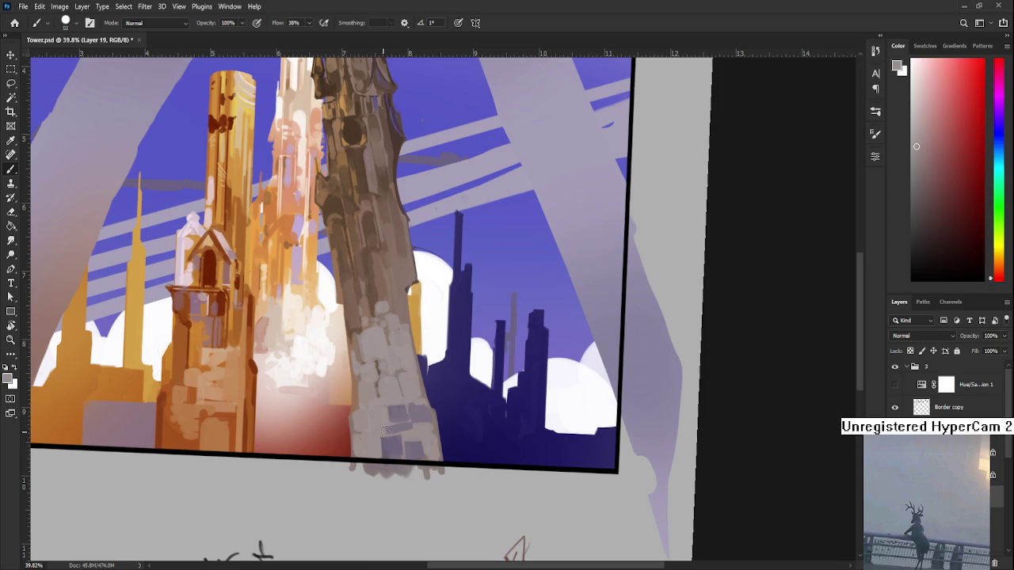
{"action": "left_click", "coordinate": [414, 425], "text": "alt"}
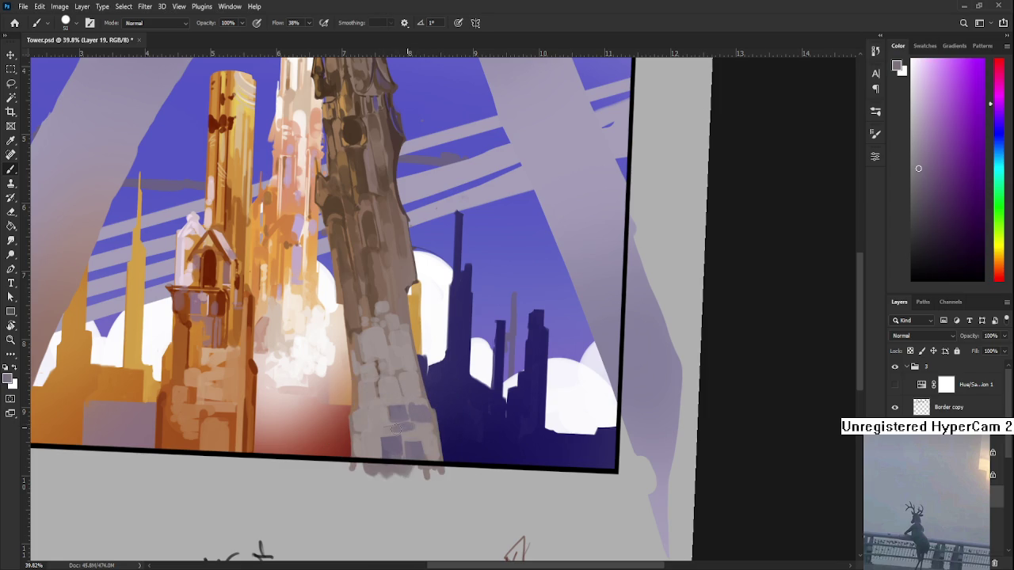
{"action": "left_click", "coordinate": [406, 425], "text": "alt"}
{"action": "left_click", "coordinate": [405, 425], "text": "alt"}
{"action": "left_click", "coordinate": [413, 426], "text": "alt"}
Shift the view and sample light red, magenta-grey and purple tones from the base
{"action": "left_click_drag", "start_coordinate": [378, 397], "coordinate": [349, 480]}
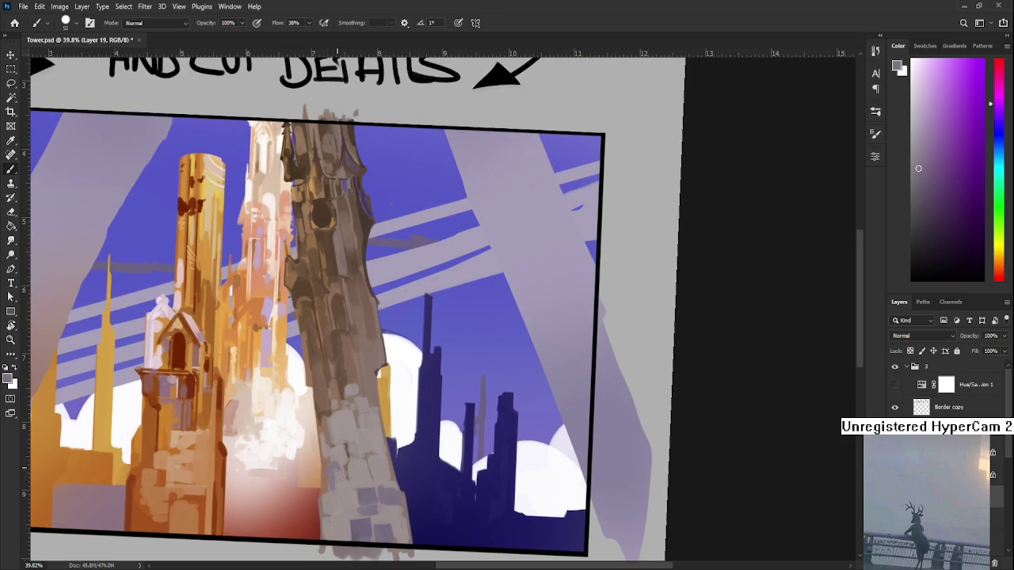
{"action": "left_click", "coordinate": [335, 455], "text": "alt"}
{"action": "left_click", "coordinate": [351, 486], "text": "alt"}
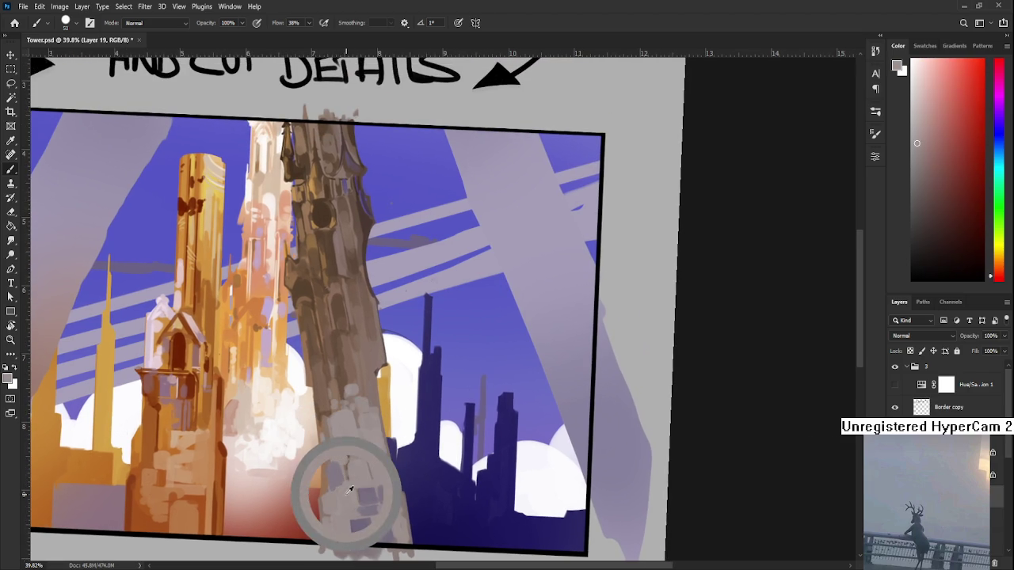
{"action": "left_click", "coordinate": [348, 485], "text": "alt"}
{"action": "left_click", "coordinate": [346, 485], "text": "alt"}
{"action": "left_click", "coordinate": [345, 479], "text": "alt"}
{"action": "left_click", "coordinate": [341, 471], "text": "alt"}
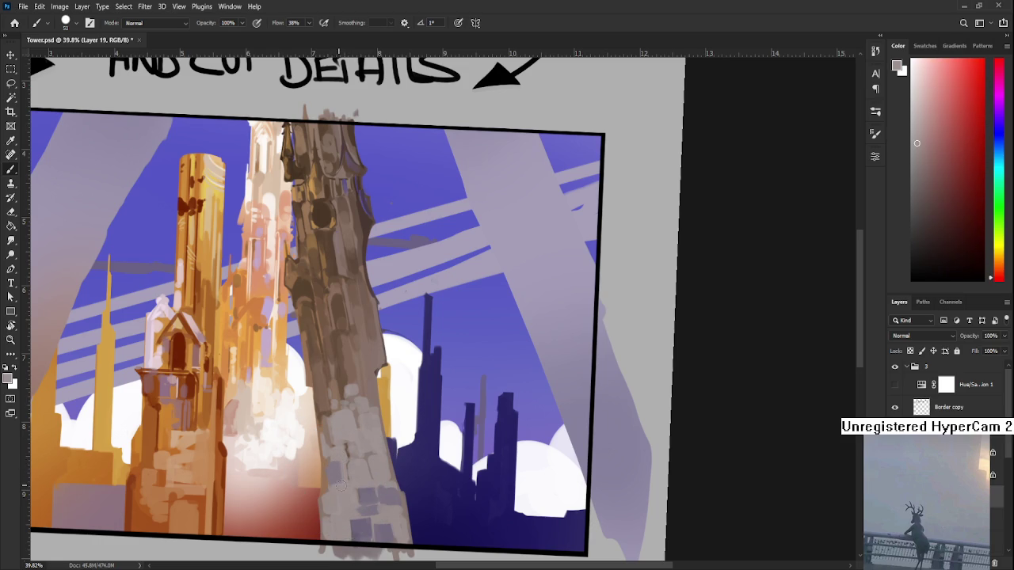
{"action": "scroll", "coordinate": [348, 475], "scroll_direction": "down", "scroll_amount": 1}
{"action": "left_click", "coordinate": [364, 447], "text": "alt"}
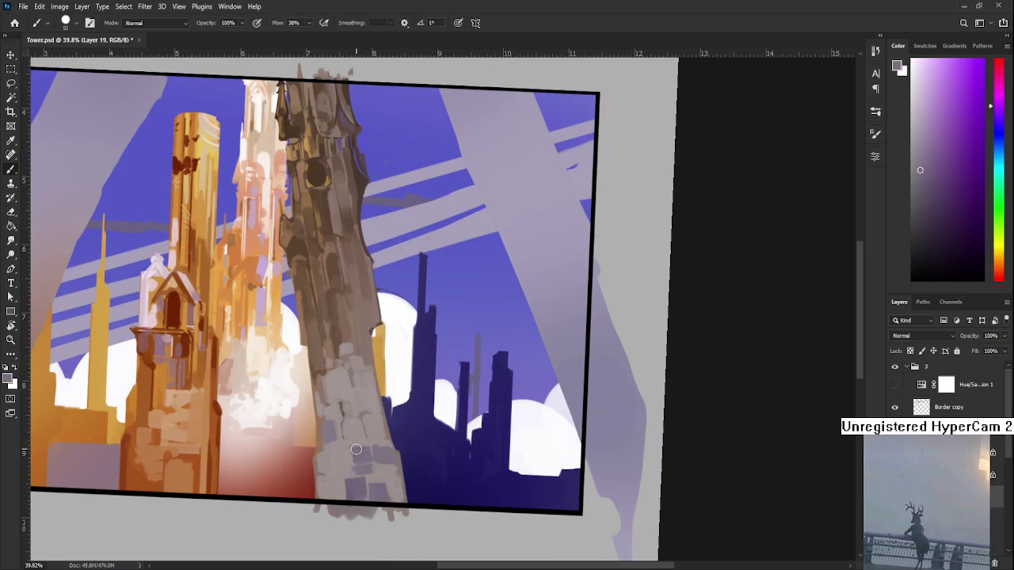
{"action": "left_click", "coordinate": [358, 437], "text": "alt"}
{"action": "key", "text": "ctrl+0"}
{"action": "scroll", "coordinate": [472, 335], "scroll_direction": "up", "scroll_amount": 3}
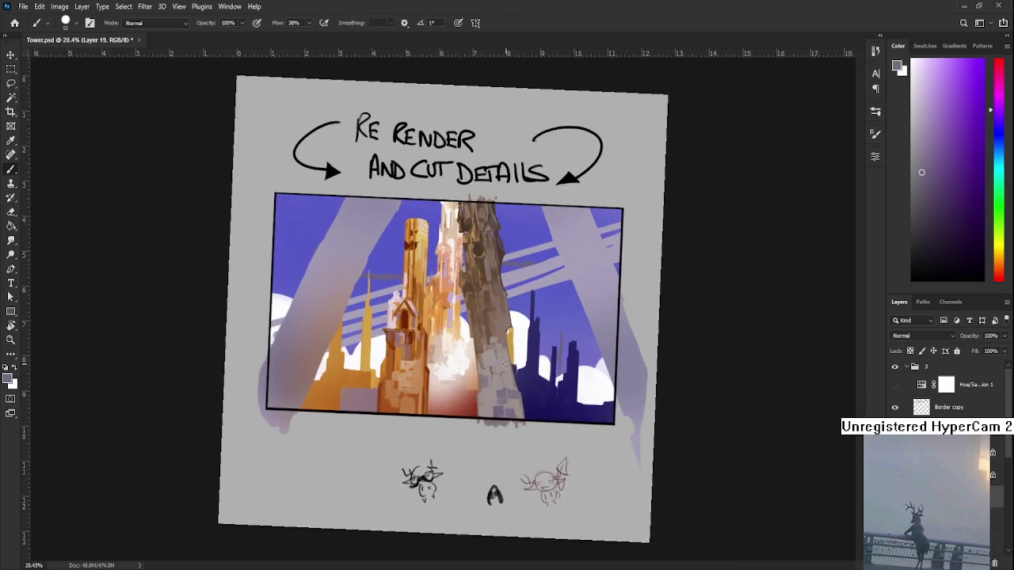
{"action": "scroll", "coordinate": [472, 335], "scroll_direction": "up", "scroll_amount": 1}
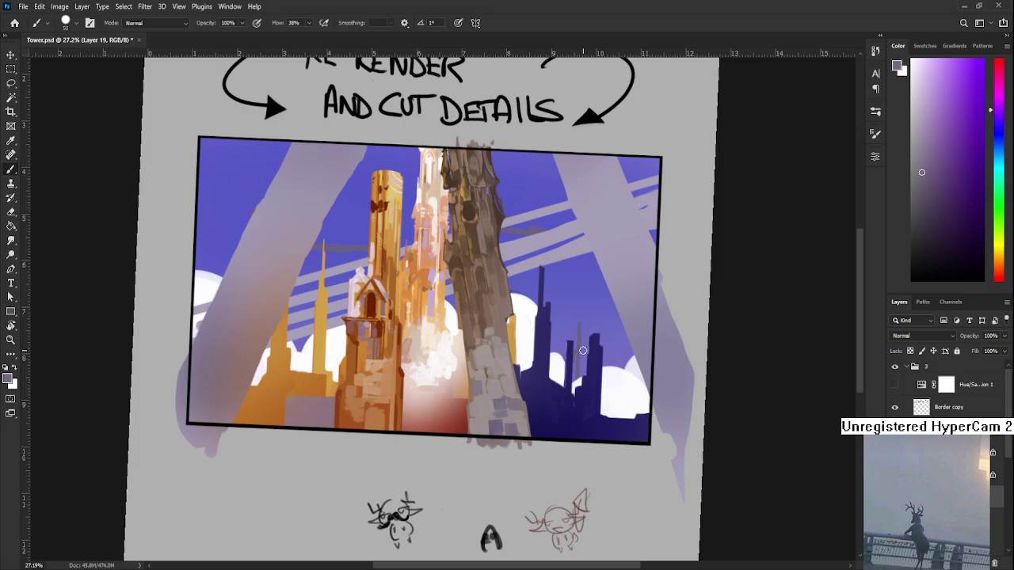
{"action": "scroll", "coordinate": [515, 381], "scroll_direction": "up", "scroll_amount": 1}
{"action": "scroll", "coordinate": [515, 382], "scroll_direction": "down", "scroll_amount": 2}
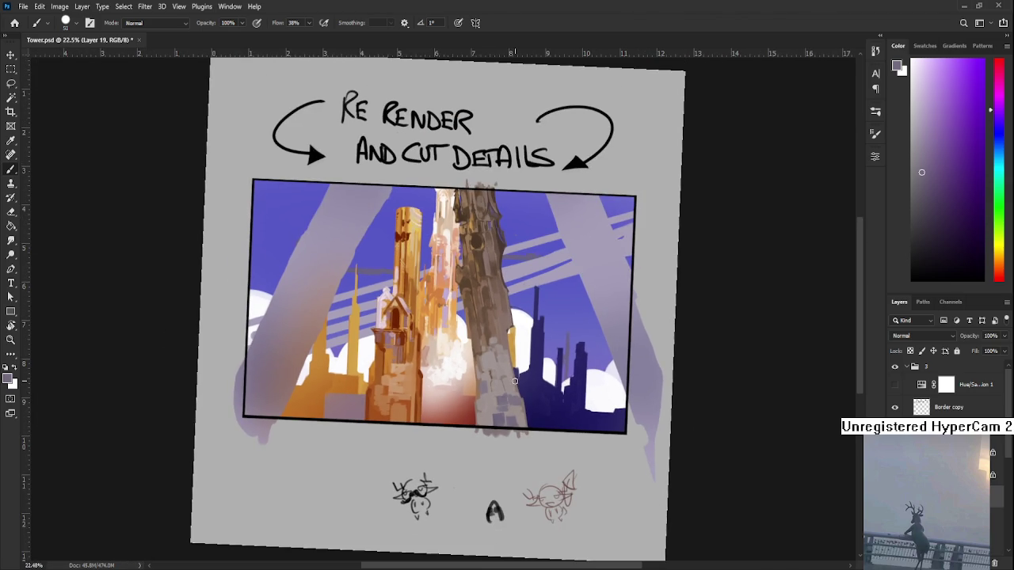
{"action": "scroll", "coordinate": [515, 378], "scroll_direction": "up", "scroll_amount": 1}
{"action": "scroll", "coordinate": [515, 376], "scroll_direction": "down", "scroll_amount": 2}
{"action": "scroll", "coordinate": [515, 372], "scroll_direction": "down", "scroll_amount": 2}
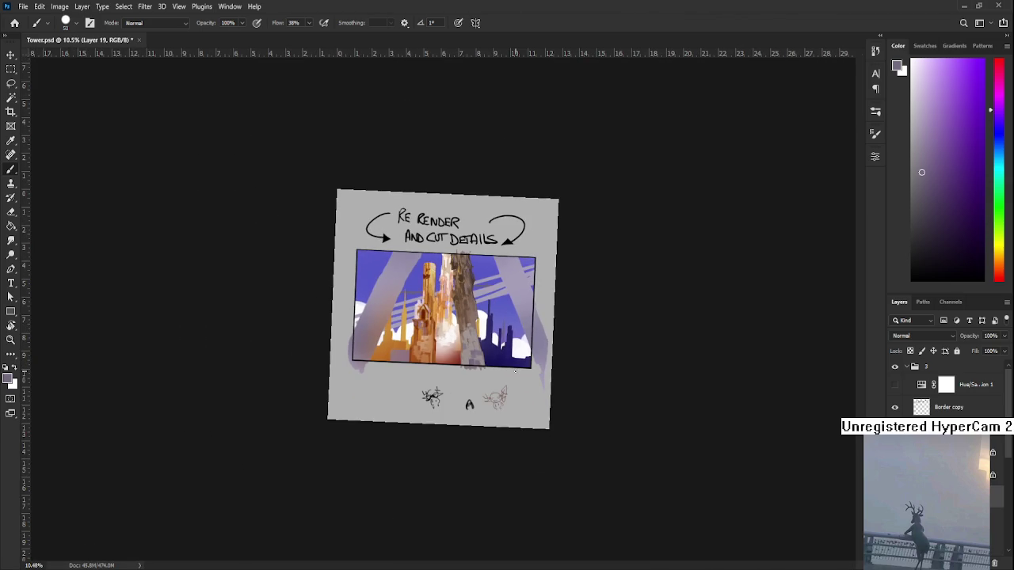
{"action": "scroll", "coordinate": [515, 370], "scroll_direction": "up", "scroll_amount": 1}
{"action": "scroll", "coordinate": [511, 358], "scroll_direction": "up", "scroll_amount": 1}
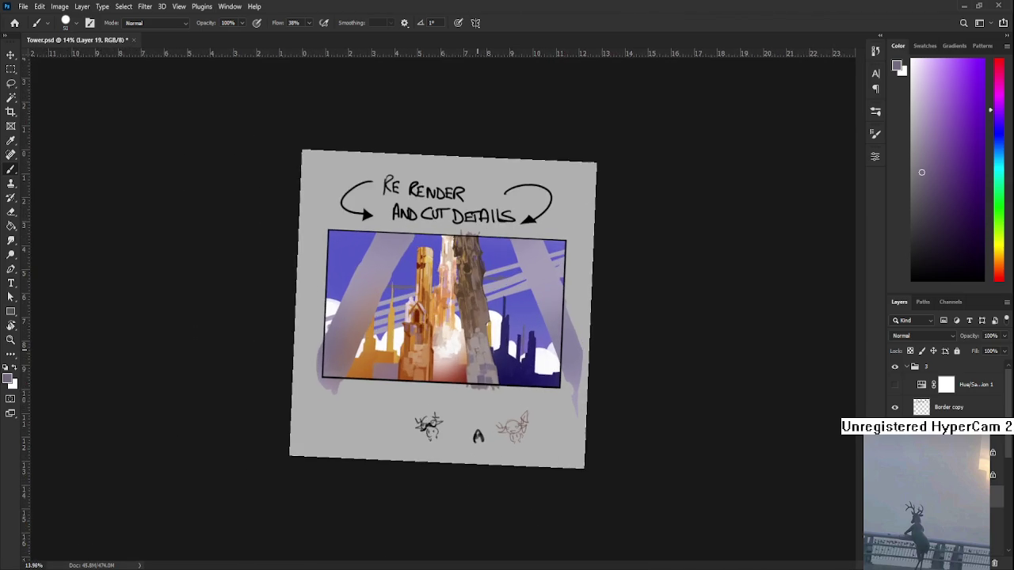
{"action": "scroll", "coordinate": [490, 360], "scroll_direction": "up", "scroll_amount": 1}
{"action": "scroll", "coordinate": [474, 361], "scroll_direction": "up", "scroll_amount": 2}
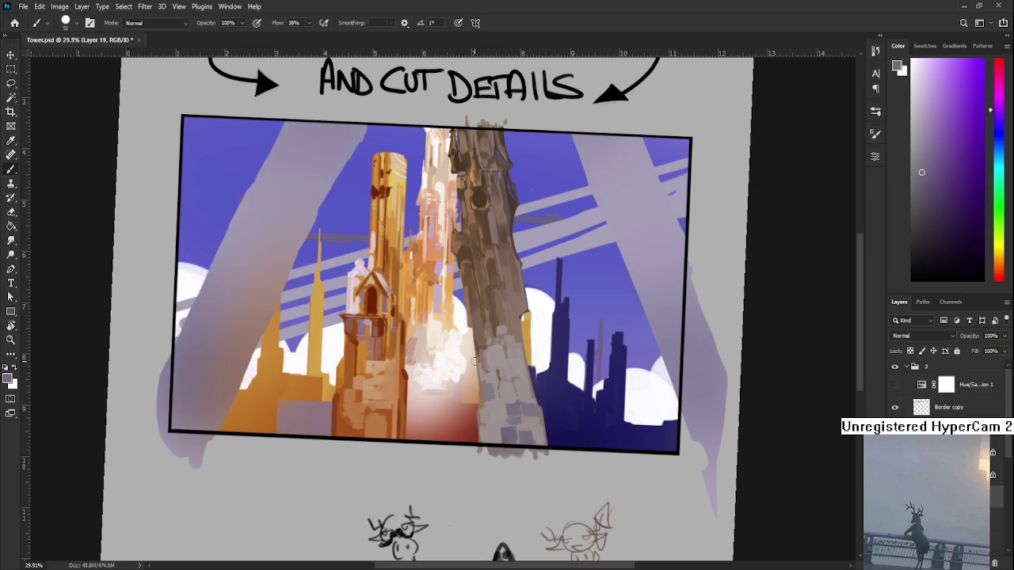
{"action": "scroll", "coordinate": [476, 361], "scroll_direction": "down", "scroll_amount": 1}
{"action": "scroll", "coordinate": [475, 360], "scroll_direction": "down", "scroll_amount": 1}
{"action": "scroll", "coordinate": [475, 361], "scroll_direction": "down", "scroll_amount": 1}
{"action": "scroll", "coordinate": [475, 360], "scroll_direction": "down", "scroll_amount": 1}
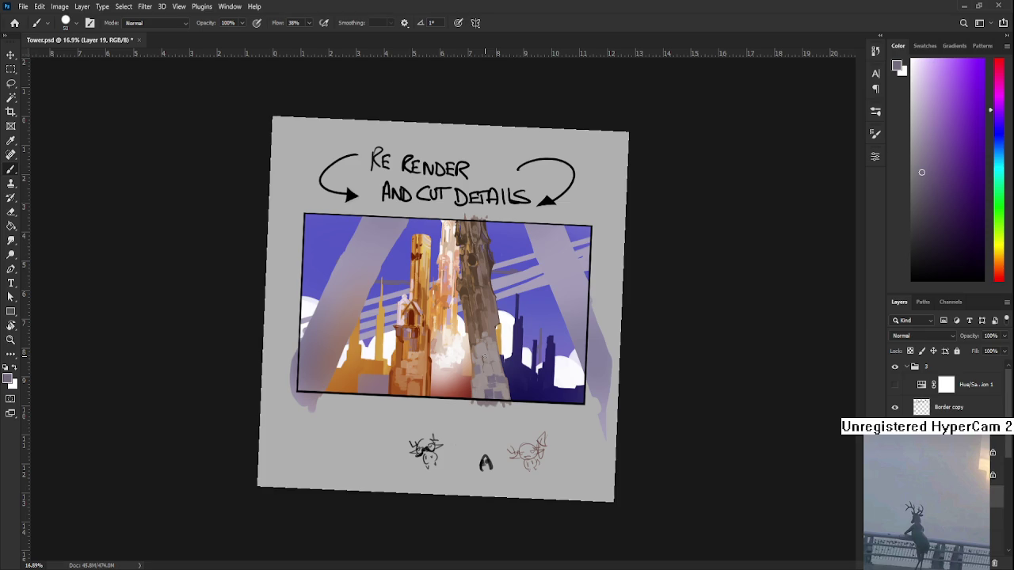
{"action": "scroll", "coordinate": [525, 350], "scroll_direction": "up", "scroll_amount": 4}
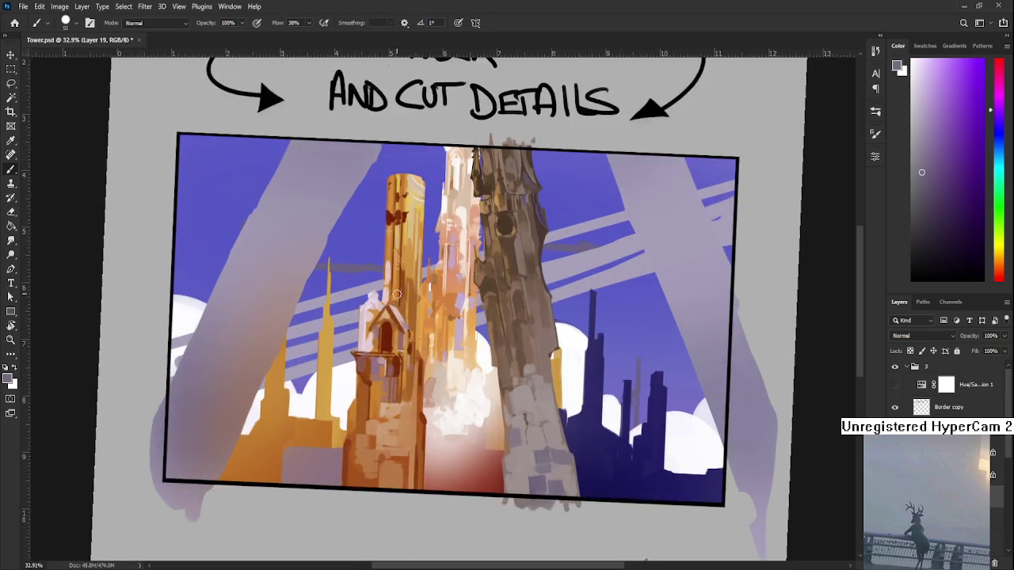
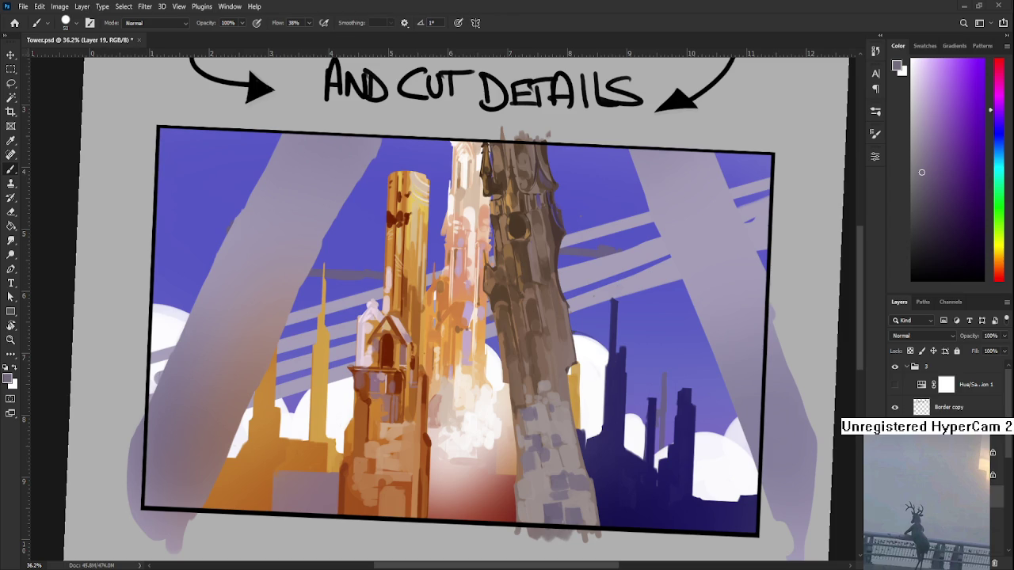
Zoom in on the grey tower's stonework and sample a brown from it as the brush colour
{"action": "scroll", "coordinate": [555, 400], "scroll_direction": "up", "scroll_amount": 2}
{"action": "scroll", "coordinate": [542, 396], "scroll_direction": "up", "scroll_amount": 3}
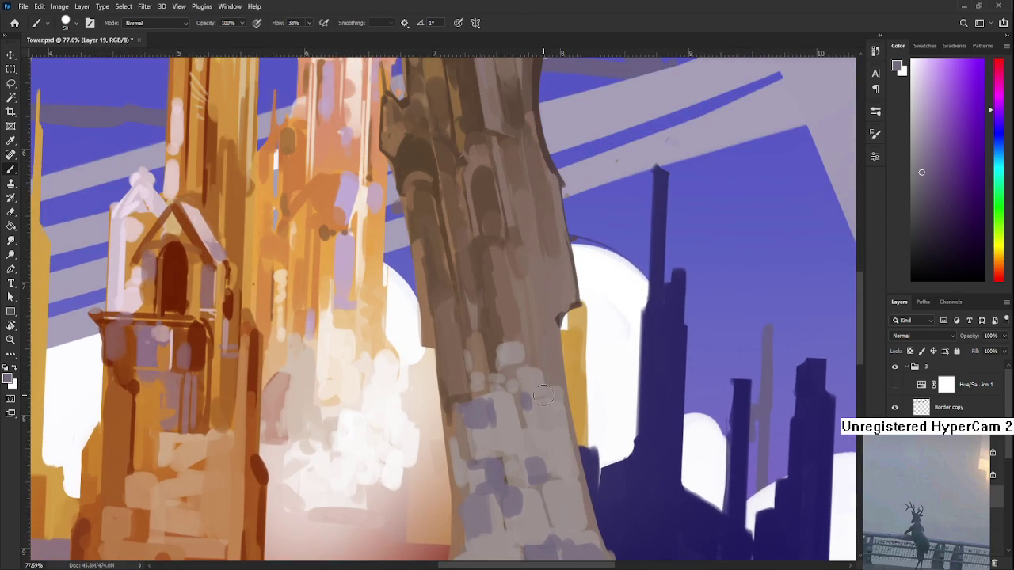
{"action": "left_click_drag", "start_coordinate": [543, 396], "coordinate": [432, 351]}
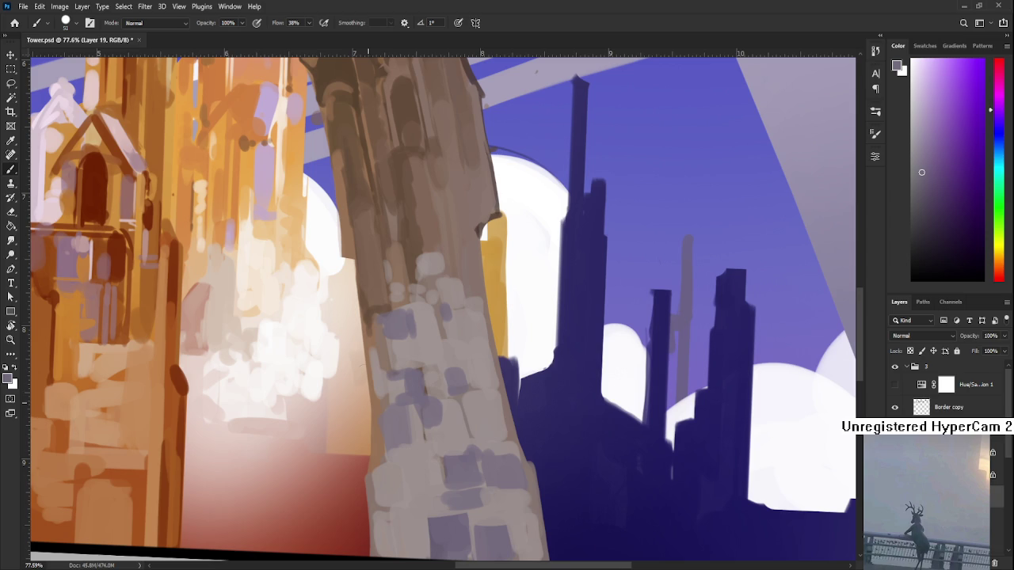
{"action": "scroll", "coordinate": [412, 400], "scroll_direction": "down", "scroll_amount": 1}
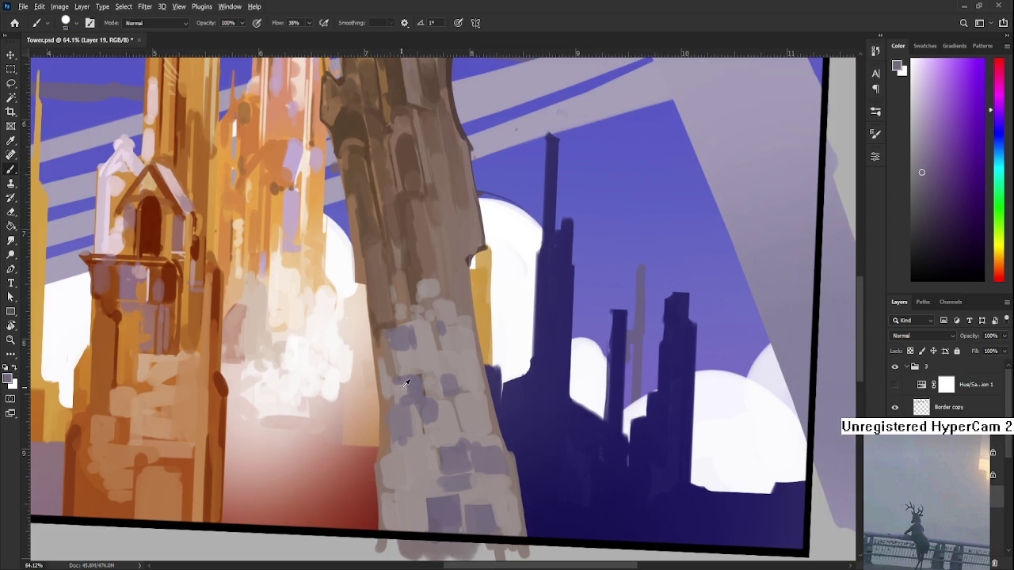
{"action": "left_click", "coordinate": [407, 373], "text": "alt"}
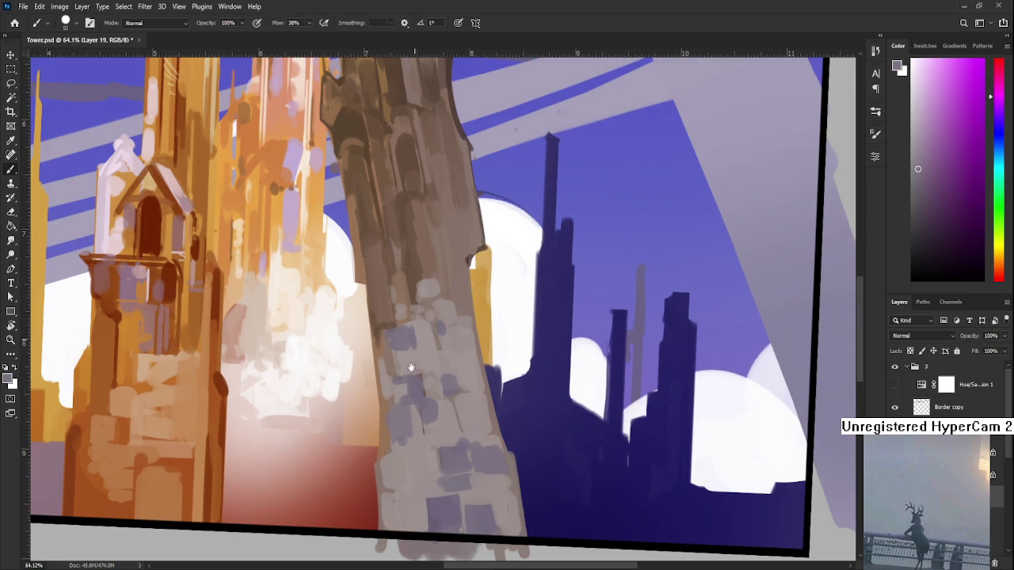
{"action": "scroll", "coordinate": [410, 367], "scroll_direction": "up", "scroll_amount": 3}
{"action": "left_click", "coordinate": [399, 375], "text": "alt"}
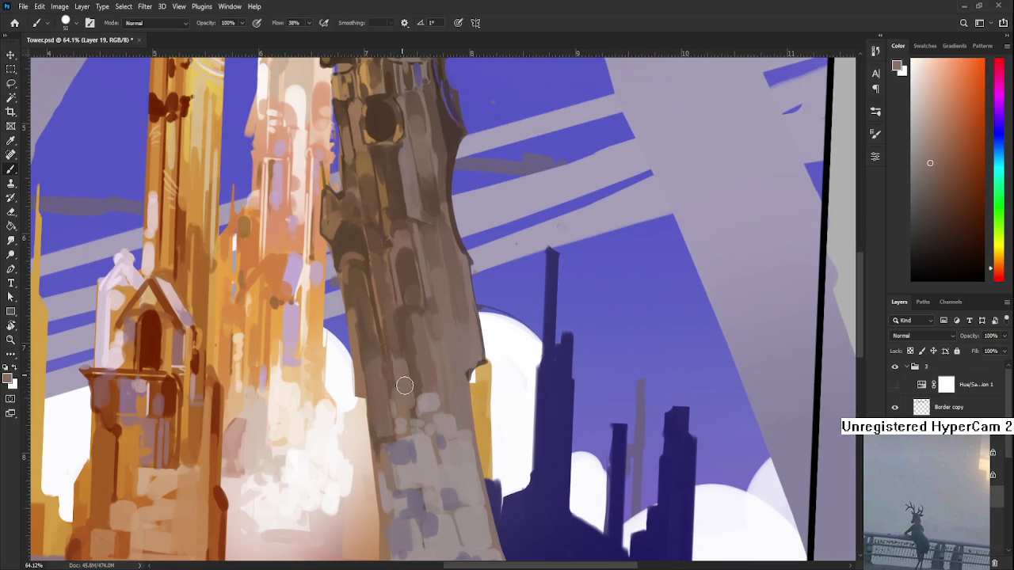
{"action": "scroll", "coordinate": [420, 400], "scroll_direction": "down", "scroll_amount": 1}
{"action": "scroll", "coordinate": [444, 376], "scroll_direction": "down", "scroll_amount": 1}
{"action": "scroll", "coordinate": [461, 367], "scroll_direction": "down", "scroll_amount": 1}
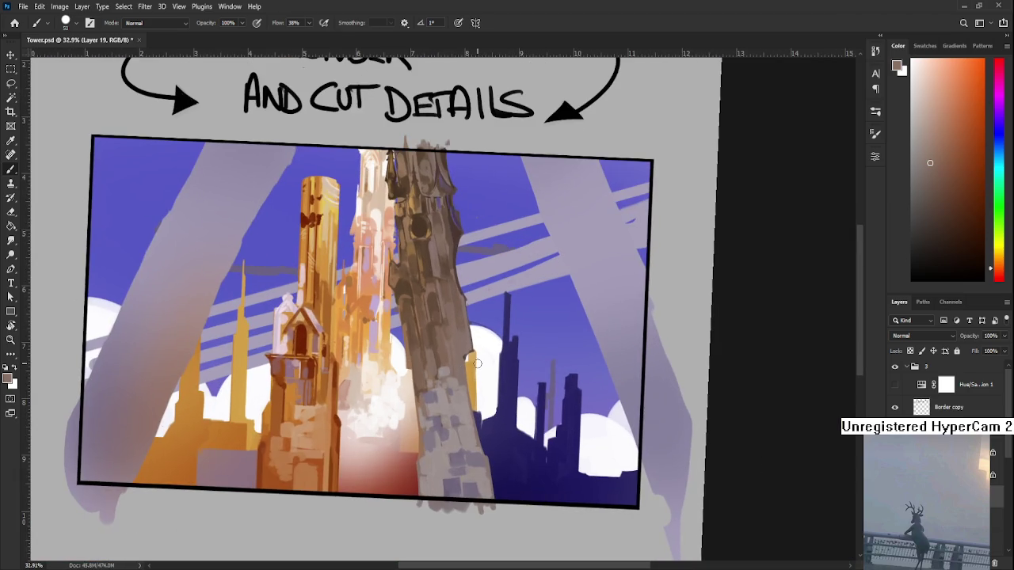
{"action": "left_click", "coordinate": [435, 369], "text": "alt"}
Paint taupe over the tower's lower section and smooth its lower right edge with darker and lighter resampled taupe
{"action": "mouse_move", "coordinate": [435, 373]}
{"action": "left_mouse_down"}
{"action": "mouse_move", "coordinate": [438, 474]}
{"action": "mouse_move", "coordinate": [452, 493]}
{"action": "mouse_move", "coordinate": [443, 385]}
{"action": "mouse_move", "coordinate": [464, 468]}
{"action": "mouse_move", "coordinate": [430, 482]}
{"action": "left_mouse_up"}
{"action": "left_click_drag", "start_coordinate": [431, 407], "coordinate": [407, 423]}
{"action": "left_click", "coordinate": [401, 361], "text": "alt"}
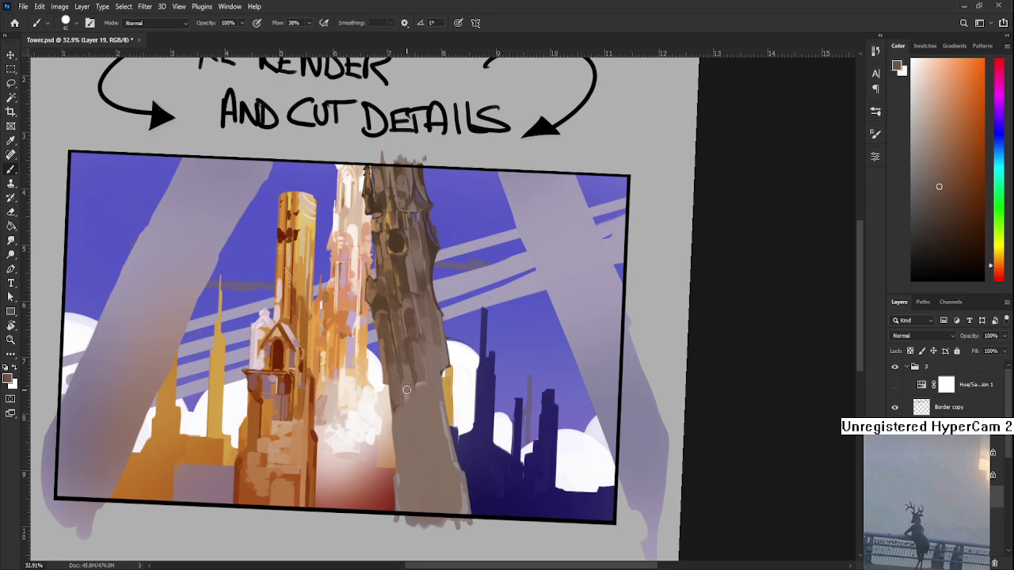
{"action": "left_click", "coordinate": [426, 445], "text": "alt"}
{"action": "left_click_drag", "start_coordinate": [415, 448], "coordinate": [415, 414]}
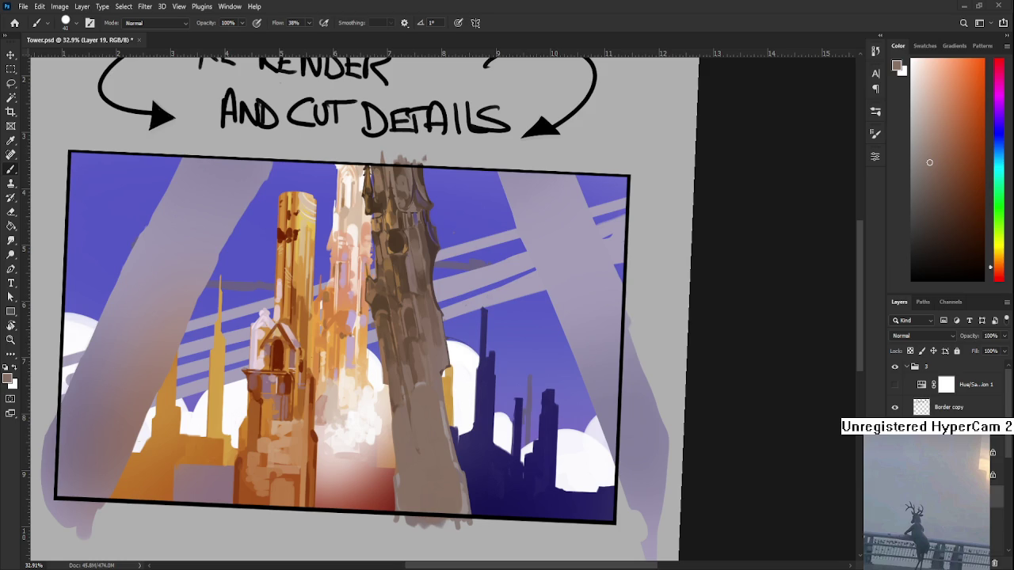
Sample a series of darker tones down the lower part of the tower
{"action": "left_click_drag", "start_coordinate": [407, 400], "coordinate": [383, 412]}
{"action": "left_click", "coordinate": [366, 344], "text": "alt"}
{"action": "left_click", "coordinate": [364, 355], "text": "alt"}
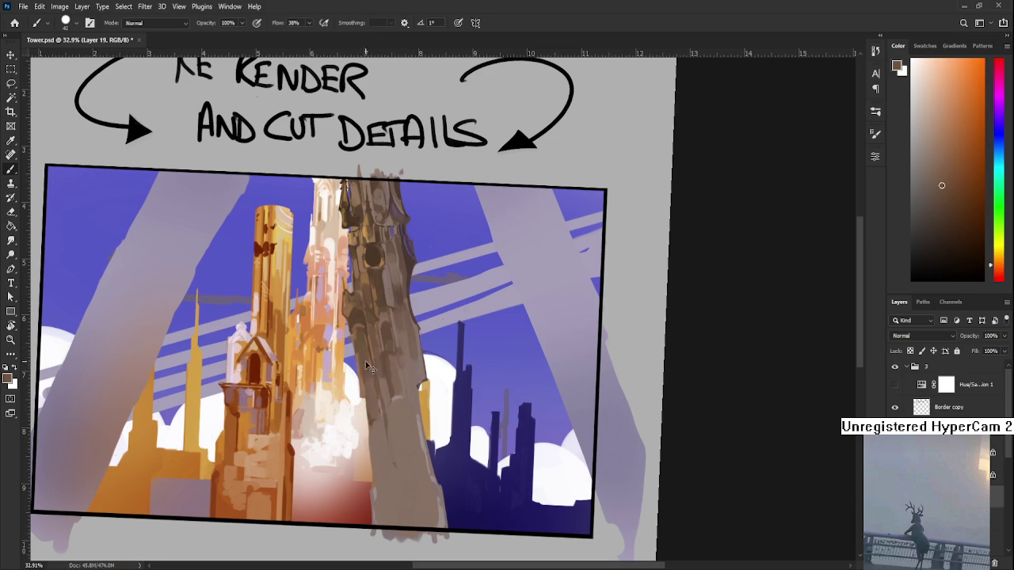
{"action": "left_click", "coordinate": [364, 366], "text": "alt"}
{"action": "left_click", "coordinate": [366, 368], "text": "alt"}
{"action": "left_click", "coordinate": [371, 385], "text": "alt"}
{"action": "left_click", "coordinate": [374, 397], "text": "alt"}
{"action": "left_click", "coordinate": [369, 365], "text": "alt"}
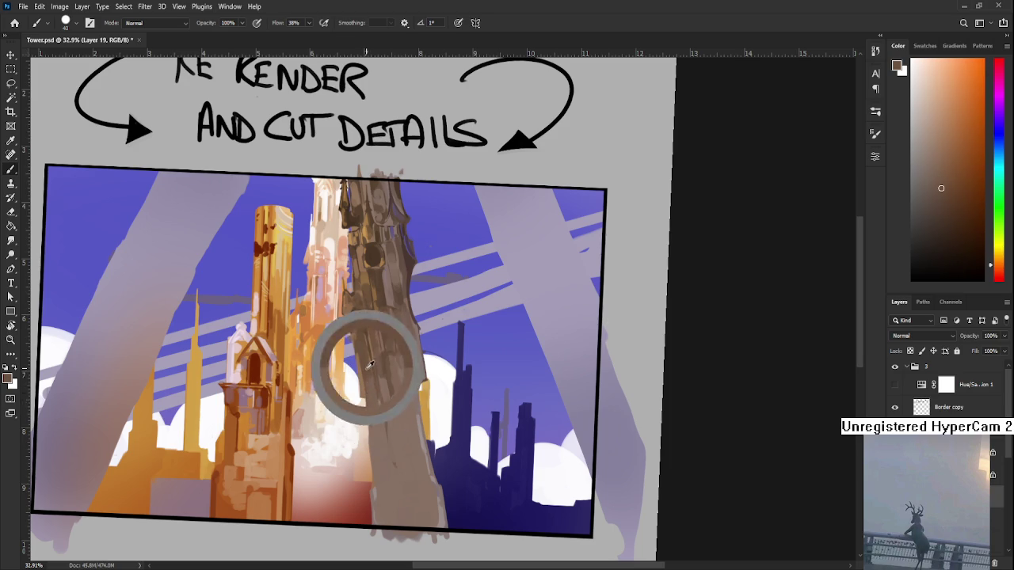
{"action": "left_click", "coordinate": [376, 417], "text": "alt"}
Brush a short dark accent mark on the lower tower
{"action": "mouse_move", "coordinate": [383, 400]}
{"action": "left_mouse_down"}
{"action": "mouse_move", "coordinate": [379, 465]}
{"action": "mouse_move", "coordinate": [341, 379]}
{"action": "left_mouse_up"}
{"action": "left_click", "coordinate": [354, 369], "text": "alt"}
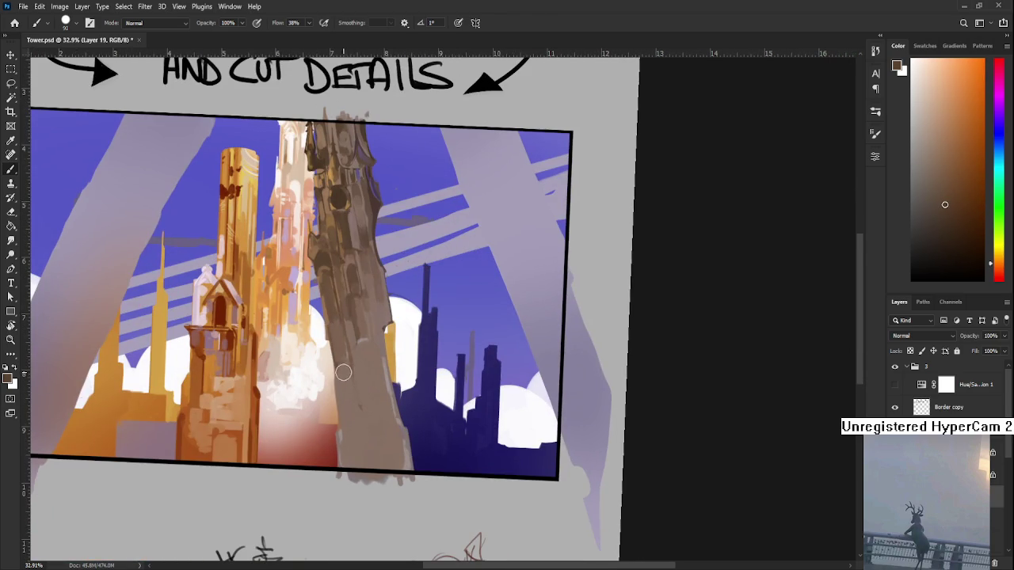
{"action": "left_click_drag", "start_coordinate": [345, 361], "coordinate": [337, 373]}
Dab short strokes of resampled tower tones onto the tower's middle section
{"action": "left_click_drag", "start_coordinate": [340, 369], "coordinate": [331, 463]}
{"action": "left_click", "coordinate": [329, 437], "text": "alt"}
{"action": "left_click", "coordinate": [330, 427], "text": "alt"}
{"action": "left_click", "coordinate": [331, 430], "text": "alt"}
{"action": "left_click", "coordinate": [335, 428], "text": "alt"}
{"action": "left_click", "coordinate": [330, 410], "text": "alt"}
{"action": "left_click", "coordinate": [325, 403], "text": "alt"}
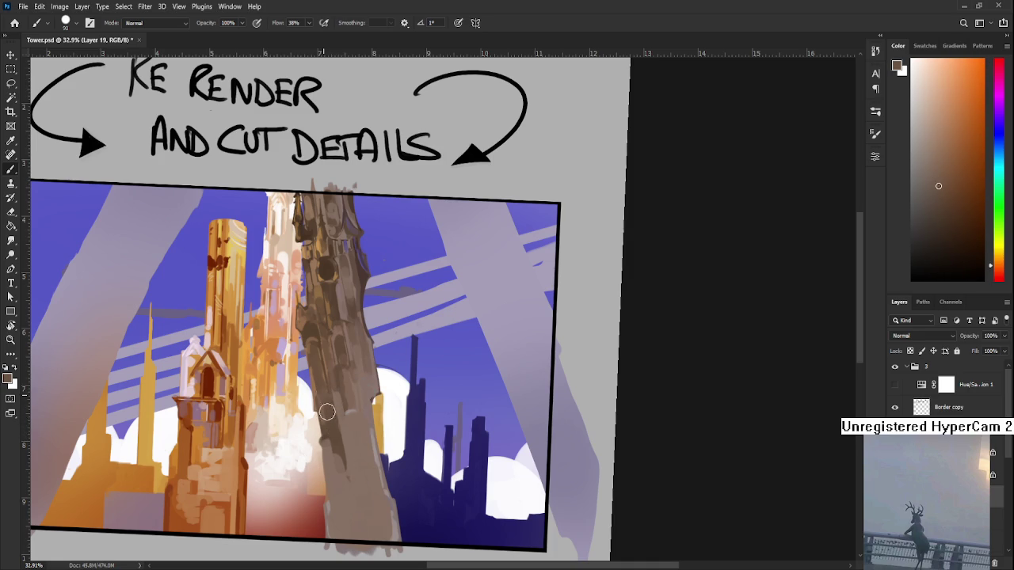
{"action": "left_click", "coordinate": [335, 422], "text": "alt"}
Sample reddish, warm and darker brown tones from the tower's middle
{"action": "scroll", "coordinate": [335, 419], "scroll_direction": "down", "scroll_amount": 1}
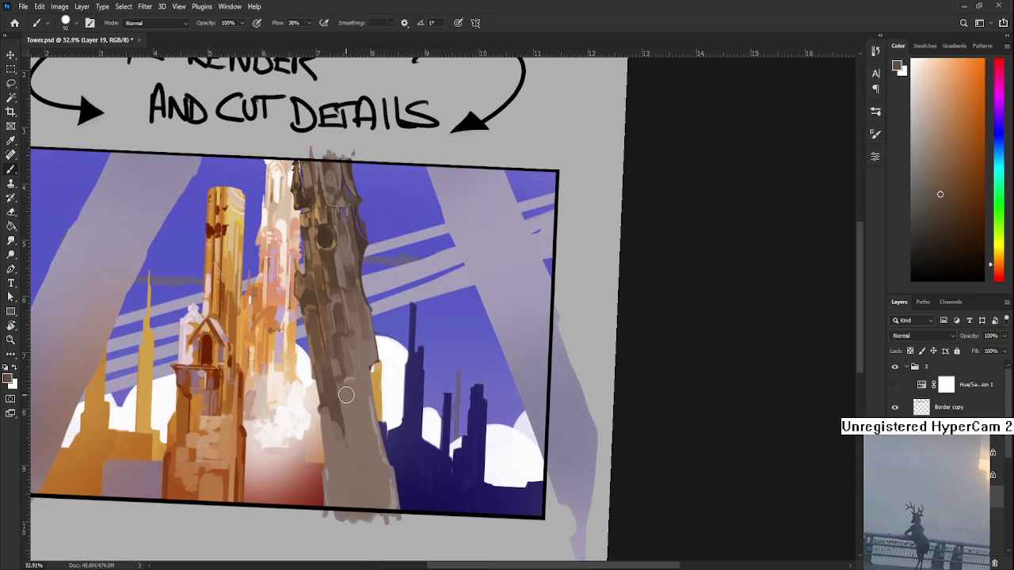
{"action": "left_click", "coordinate": [343, 397], "text": "alt"}
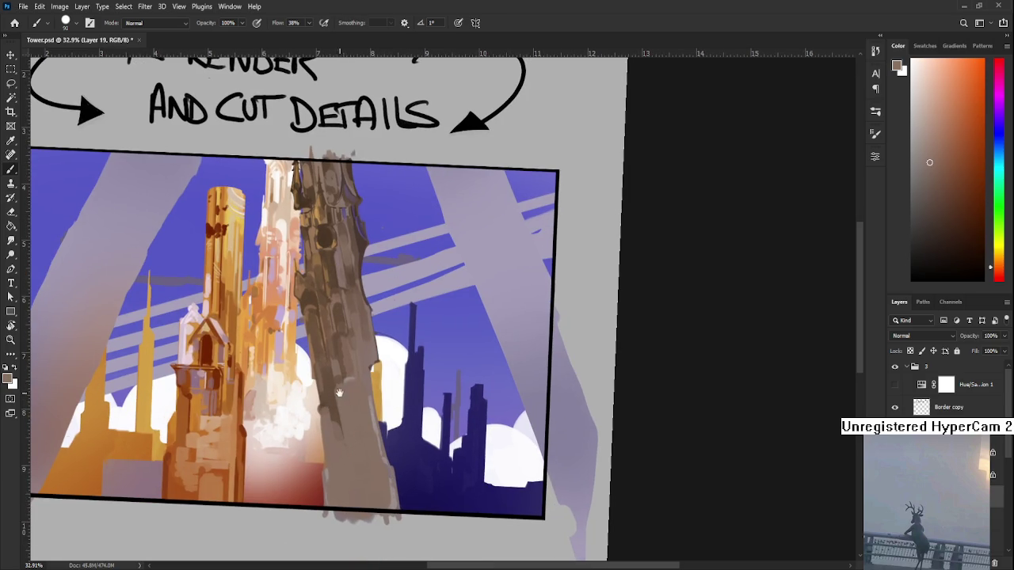
{"action": "scroll", "coordinate": [337, 392], "scroll_direction": "up", "scroll_amount": 2}
{"action": "left_click", "coordinate": [346, 359], "text": "alt"}
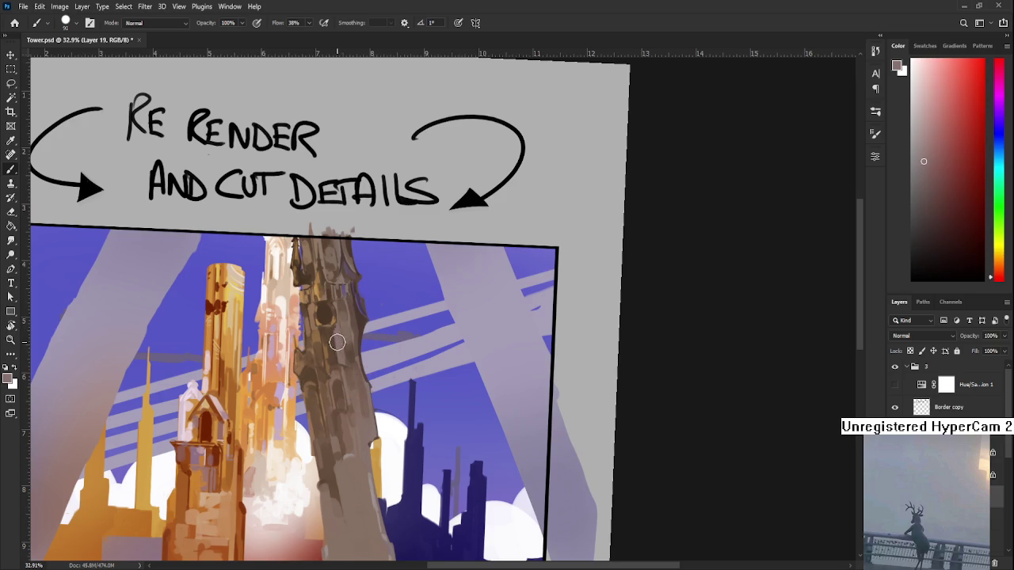
{"action": "scroll", "coordinate": [340, 417], "scroll_direction": "up", "scroll_amount": 2}
{"action": "left_click", "coordinate": [341, 416], "text": "alt"}
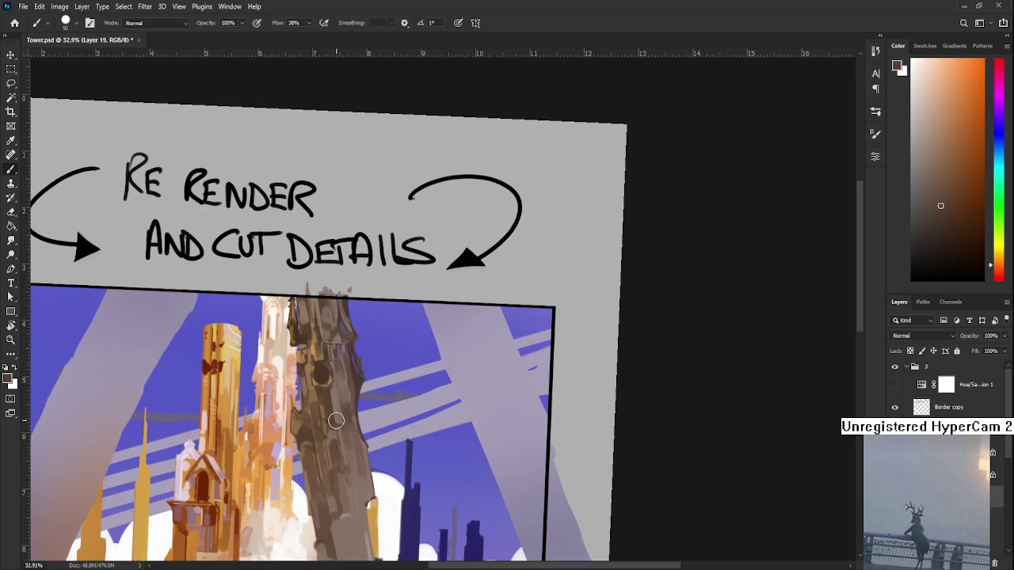
{"action": "left_click", "coordinate": [345, 411], "text": "alt"}
{"action": "left_click", "coordinate": [319, 396], "text": "alt"}
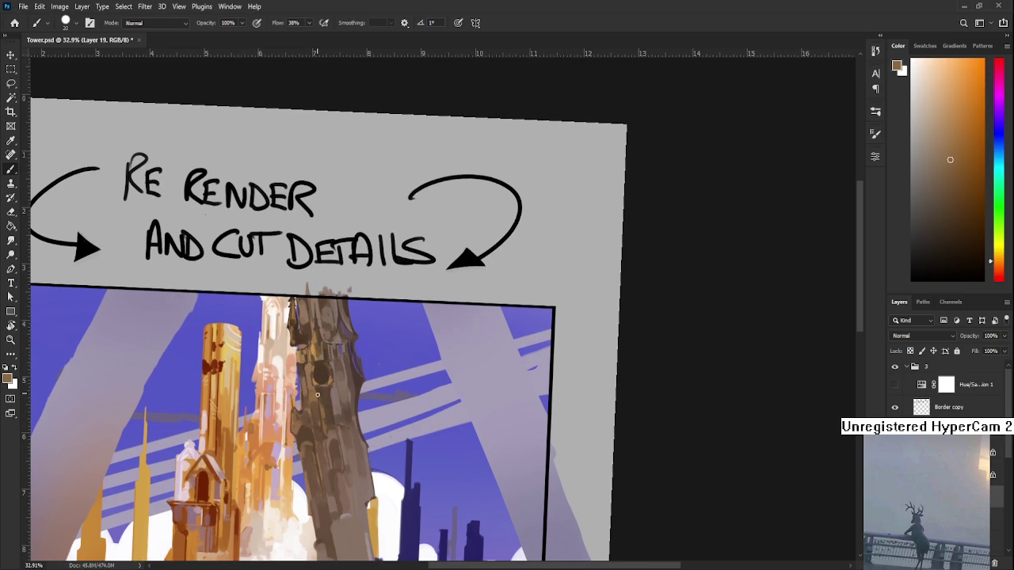
{"action": "left_click", "coordinate": [327, 412], "text": "alt"}
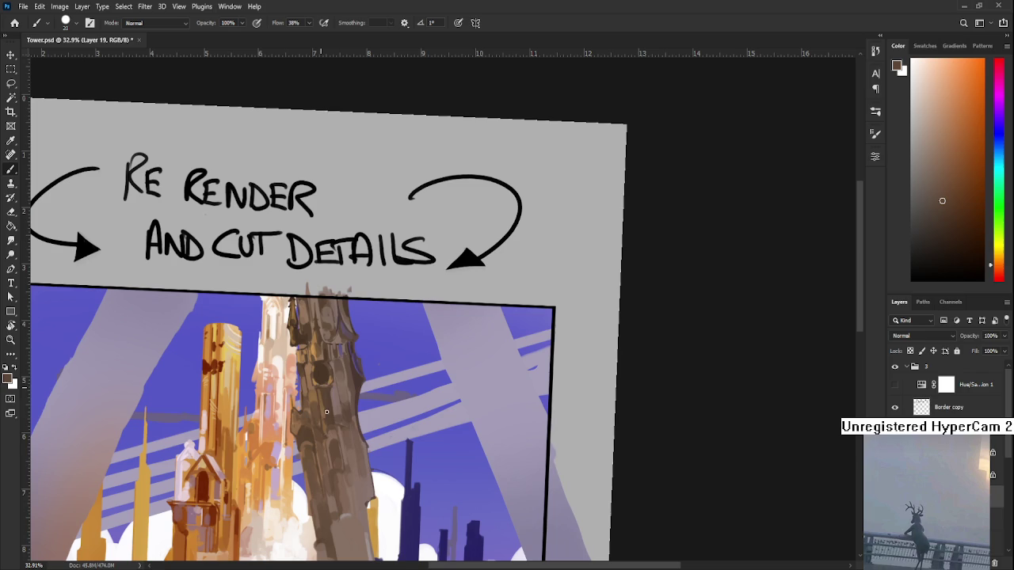
Resample lighter and darker tones on the upper tower to settle on a golden-brown
{"action": "left_click", "coordinate": [321, 396], "text": "alt"}
{"action": "left_click", "coordinate": [322, 393], "text": "alt"}
{"action": "left_click", "coordinate": [317, 398], "text": "alt"}
{"action": "left_click", "coordinate": [312, 390], "text": "alt"}
{"action": "left_click", "coordinate": [320, 393], "text": "alt"}
{"action": "left_click", "coordinate": [326, 416], "text": "alt"}
{"action": "left_click", "coordinate": [323, 376], "text": "alt"}
{"action": "mouse_move", "coordinate": [330, 393]}
{"action": "left_mouse_down"}
{"action": "mouse_move", "coordinate": [315, 361]}
{"action": "mouse_move", "coordinate": [333, 422]}
{"action": "mouse_move", "coordinate": [324, 407]}
{"action": "left_mouse_up"}
{"action": "left_click", "coordinate": [324, 388], "text": "alt"}
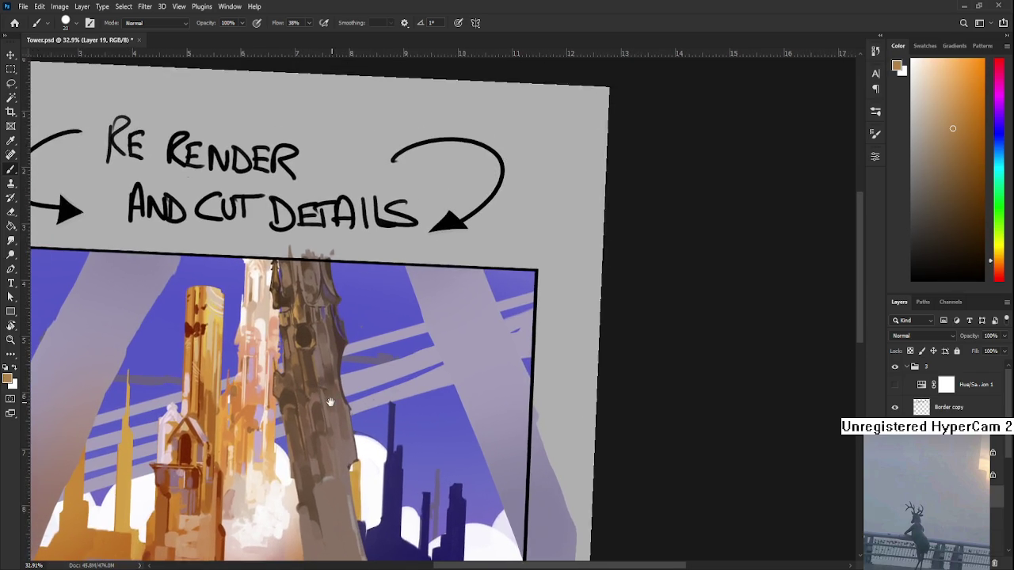